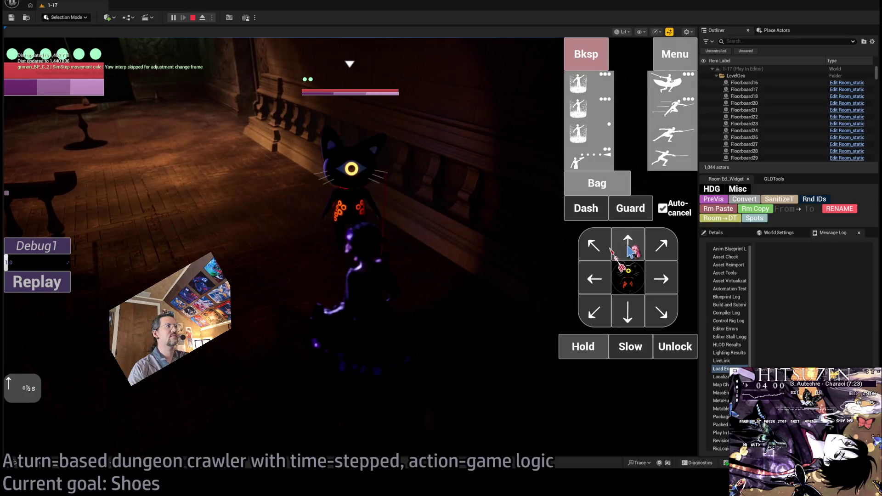
Queue an upward step, leaping thrust and two stance-breaker thrusts, then run the combo
left_click(670, 84)
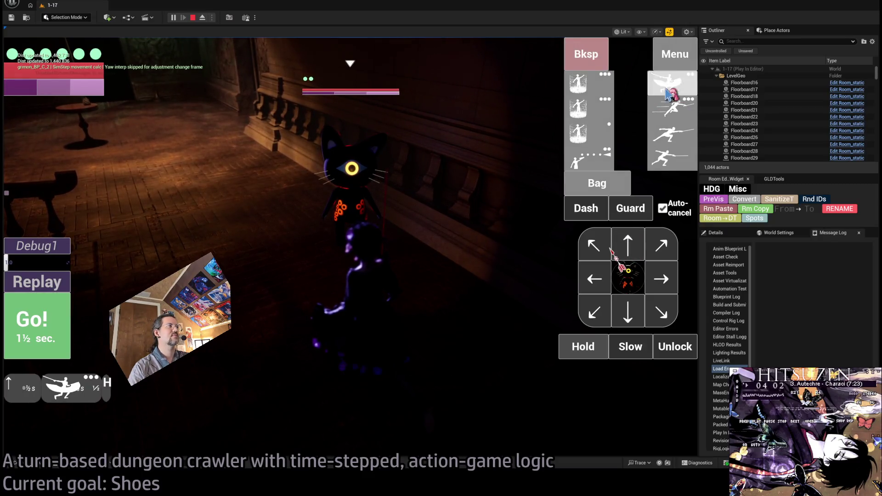
left_click(670, 156)
left_click(671, 135)
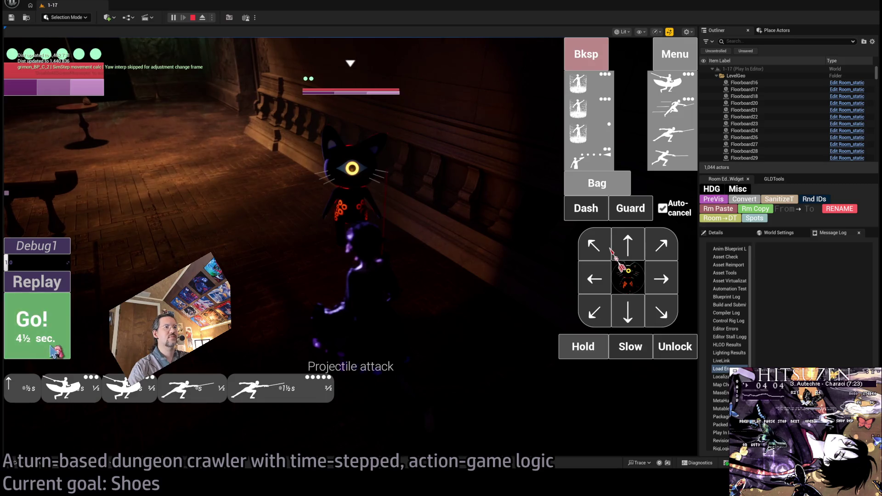
left_click(54, 351)
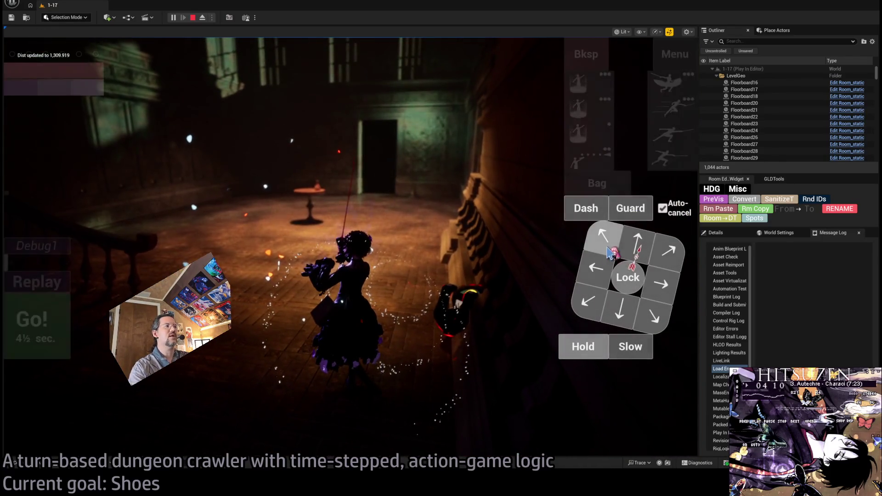
Queue a down-right step and a downward move, then run them
left_click(609, 252)
left_click(636, 246)
left_click(39, 330)
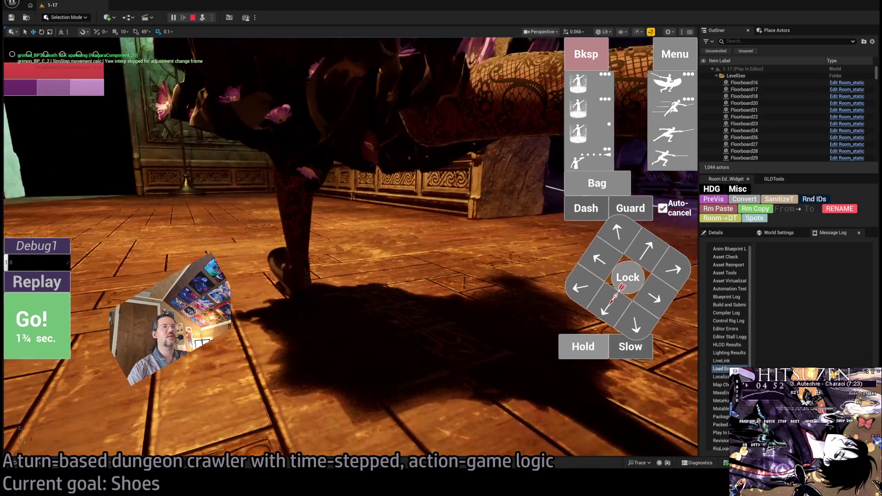
Hold the character to view her legs, stop the play session, and switch to the YouTube shoes tutorial
key("h")
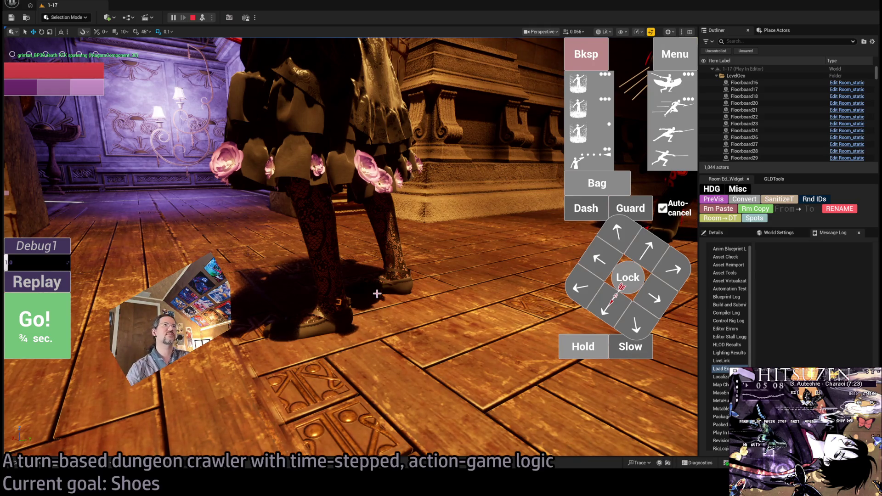
left_click(193, 18)
key("alt+Tab")
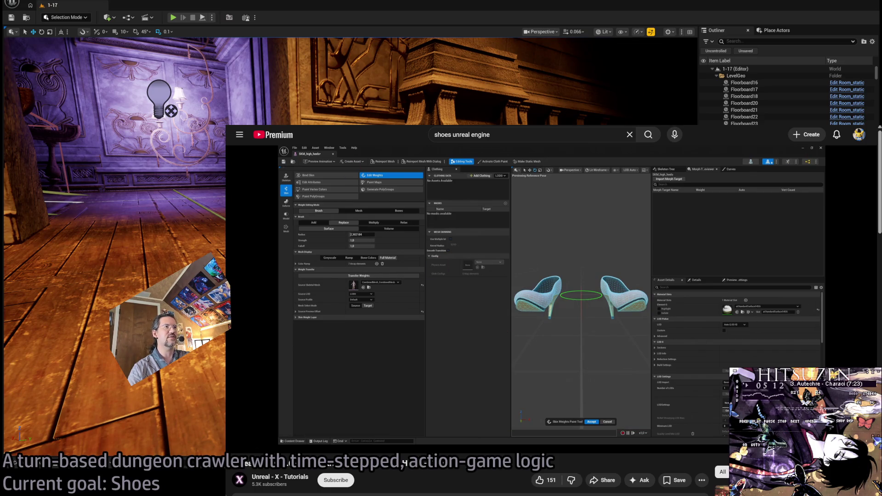
Load Gemini in a new Chrome tab by entering 'gemini' in the address bar
key("ctrl+t")
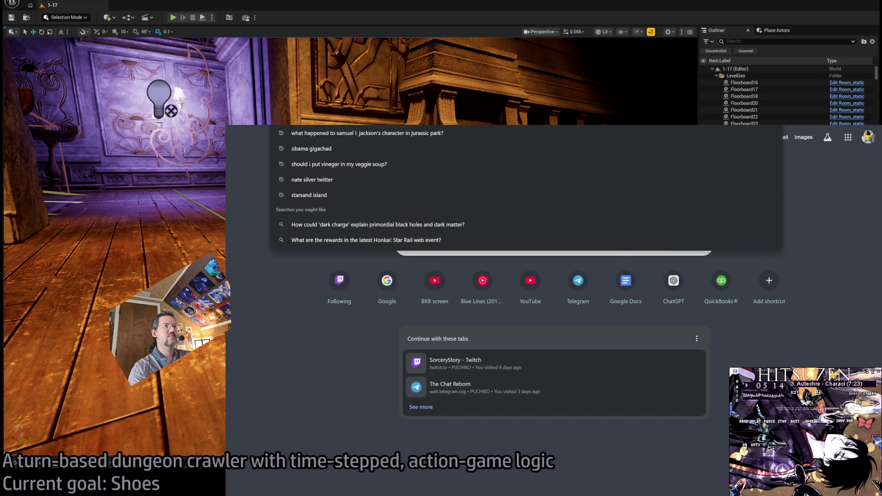
type("gemini")
key("Return")
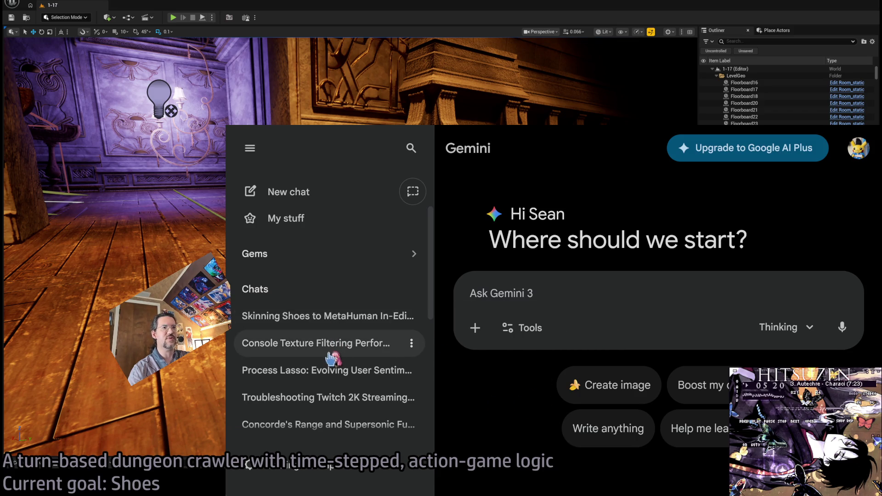
Reopen the 'Skinning Shoes to MetaHuman' chat, read its heel-angle advice, then return to the Unreal editor
left_click(322, 316)
left_click(250, 148)
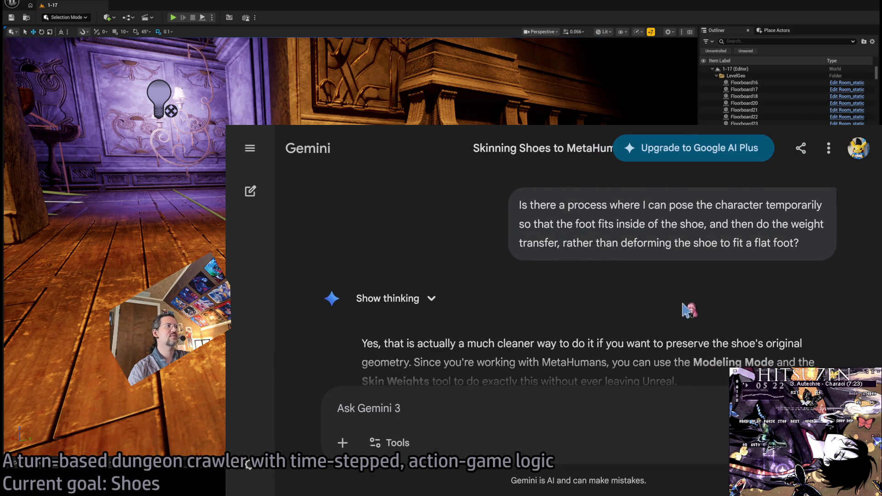
scroll(688, 310, "down", 15)
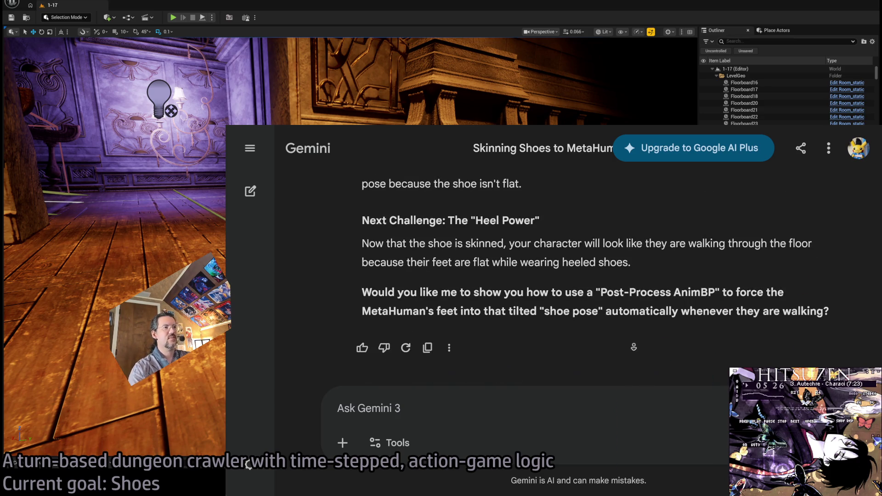
scroll(633, 347, "down", 3)
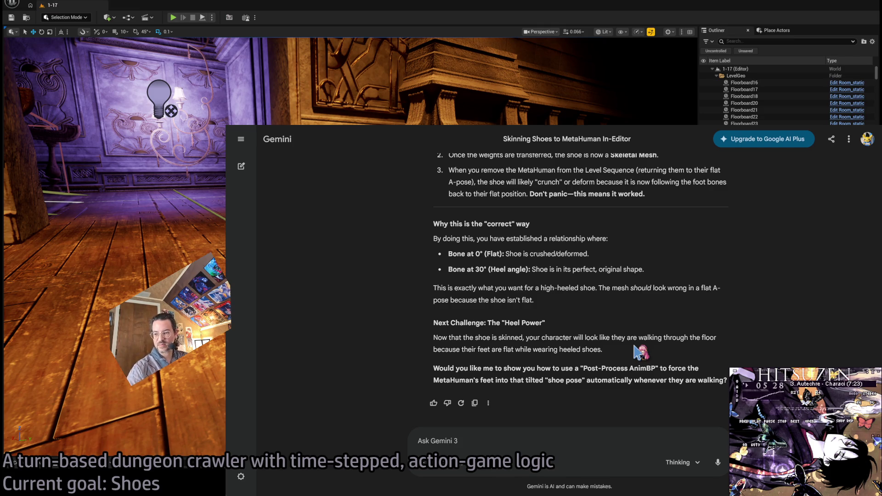
scroll(624, 358, "up", 1)
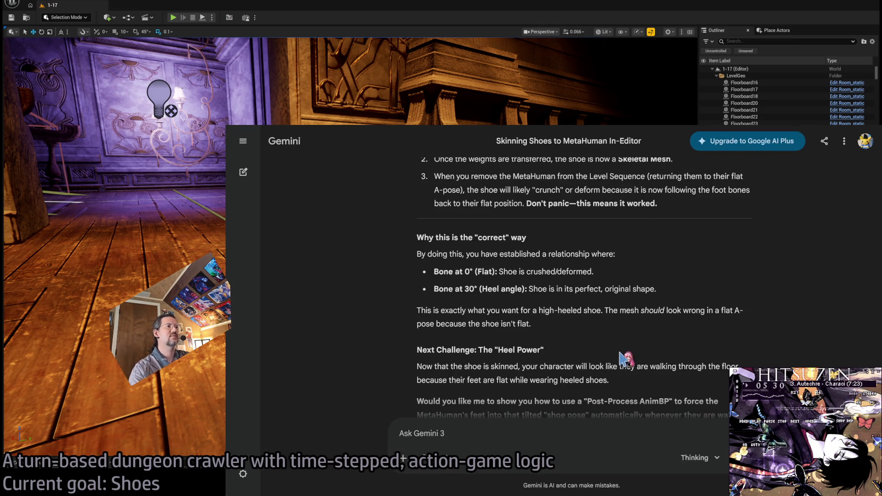
scroll(623, 357, "up", 1)
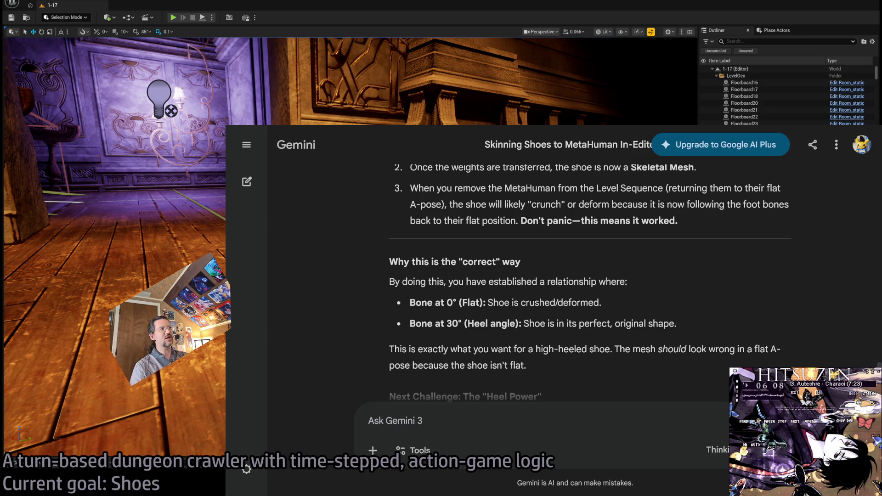
key("alt+Tab")
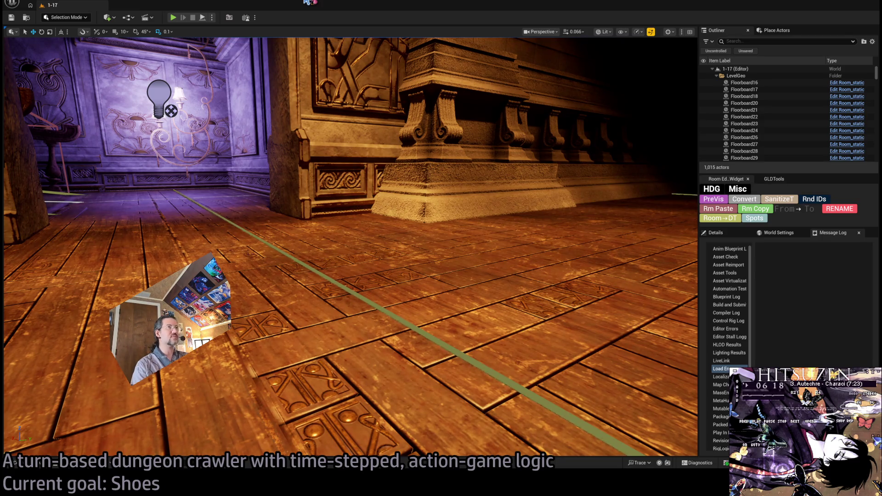
left_click(173, 18)
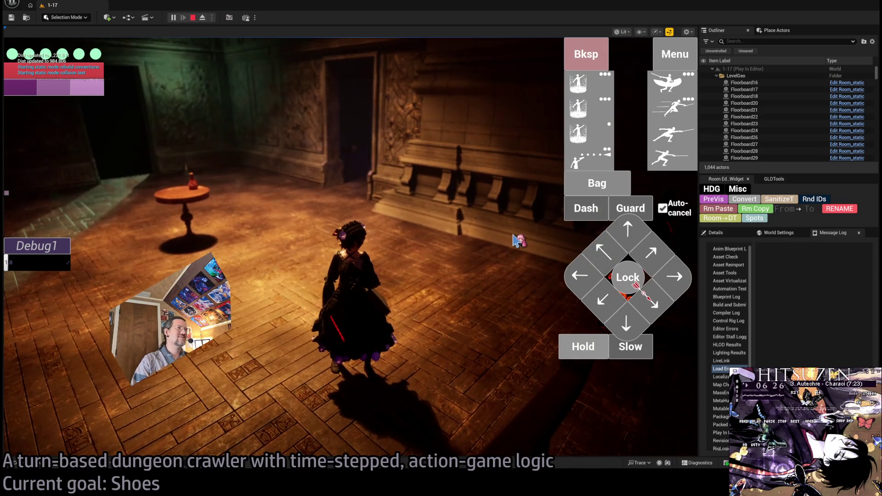
left_click(515, 236)
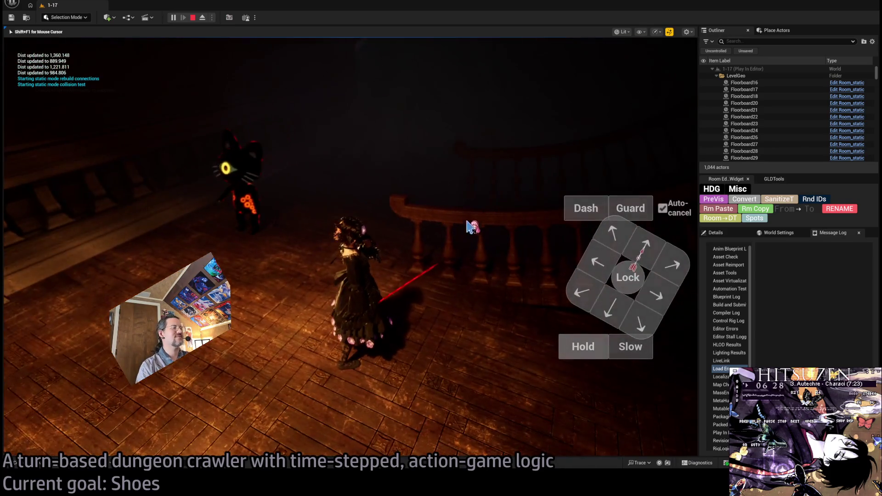
mouse_move(471, 227)
left_mouse_down()
mouse_move(349, 193)
mouse_move(328, 130)
mouse_move(444, 205)
mouse_move(459, 248)
left_mouse_up()
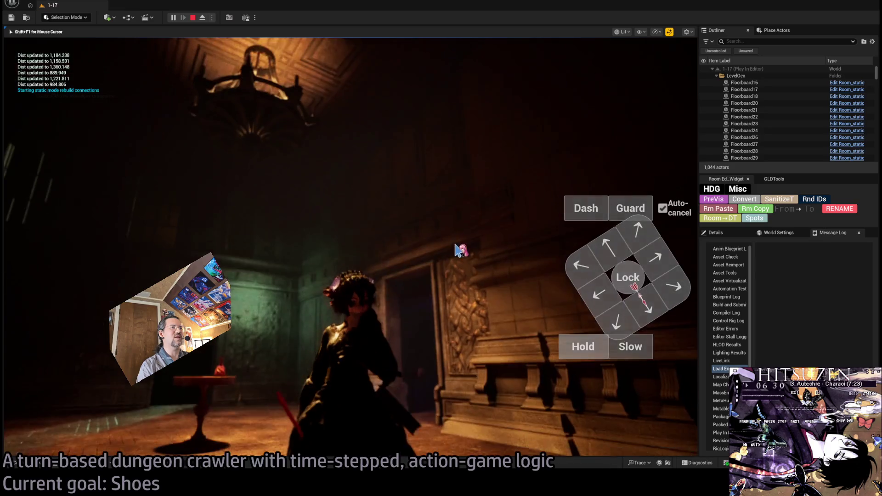
mouse_move(554, 250)
left_mouse_down()
mouse_move(421, 256)
mouse_move(327, 235)
mouse_move(400, 213)
mouse_move(443, 223)
left_mouse_up()
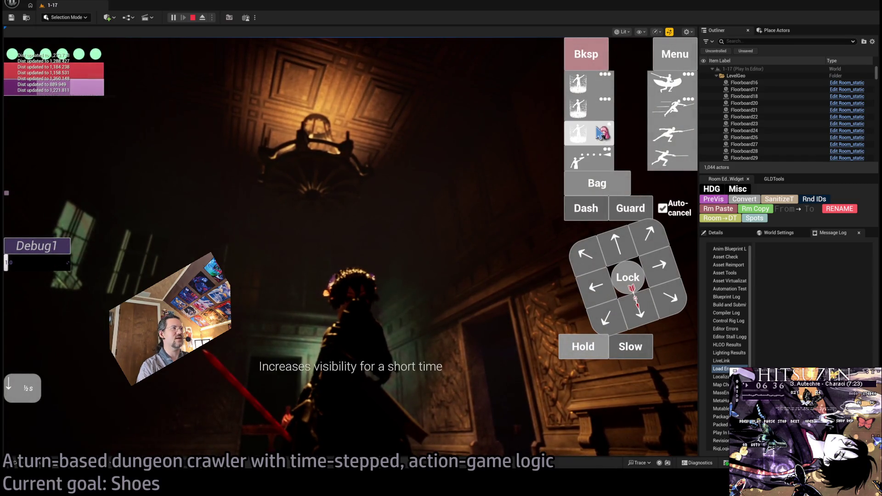
left_click(602, 138)
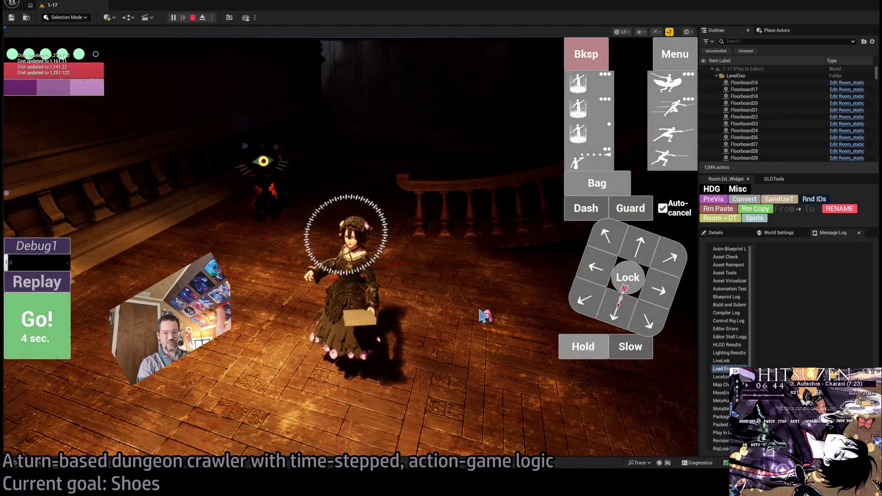
key("KP_7")
key("KP_8")
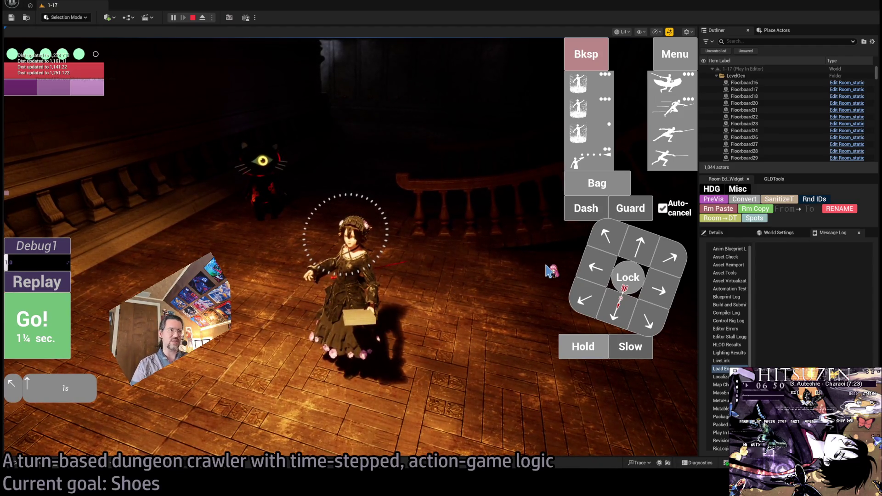
key("KP_Enter")
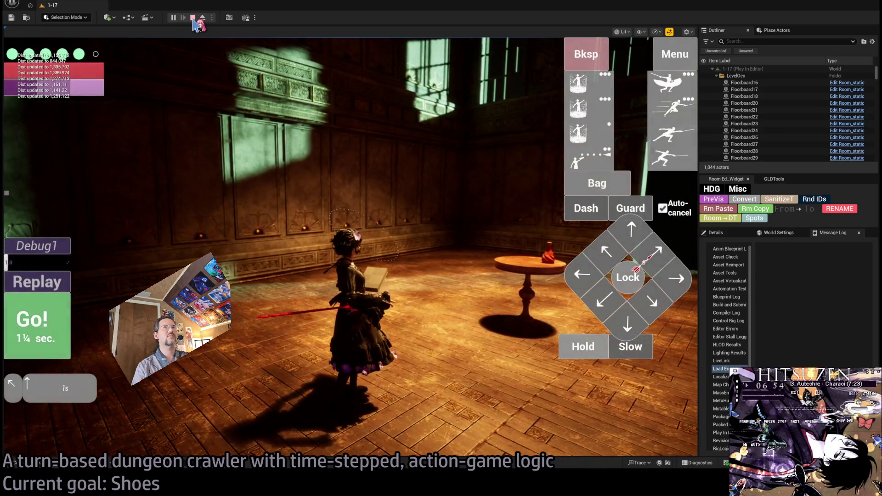
key("KP_Enter")
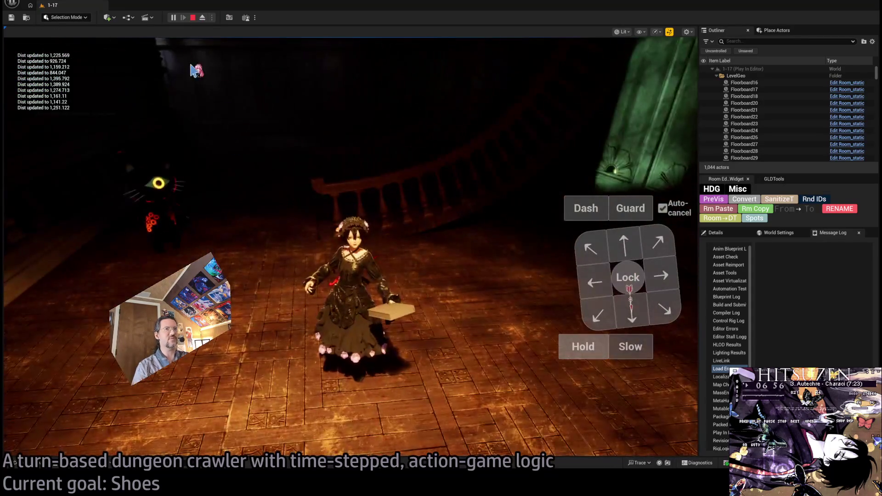
left_click(193, 18)
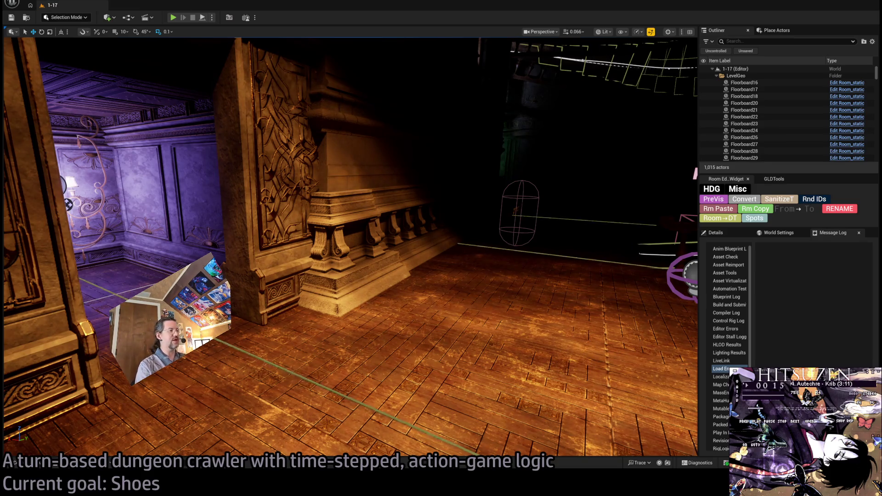
key("super+Down")
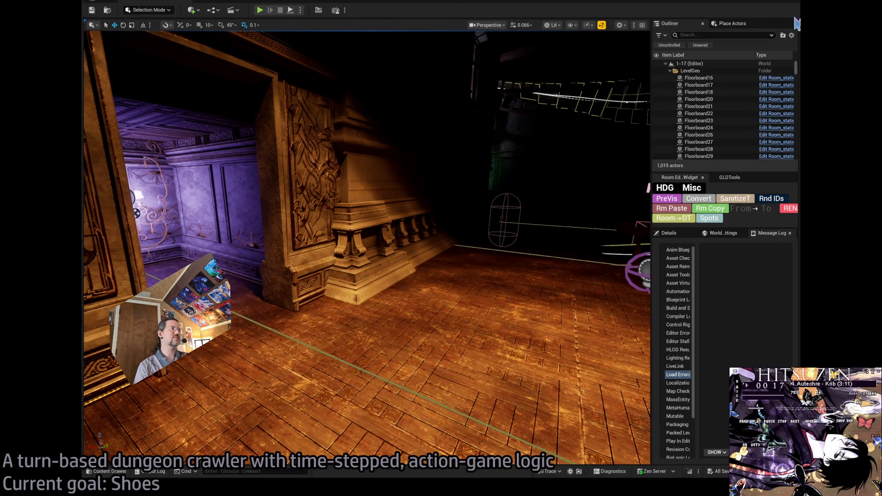
key("super+Up")
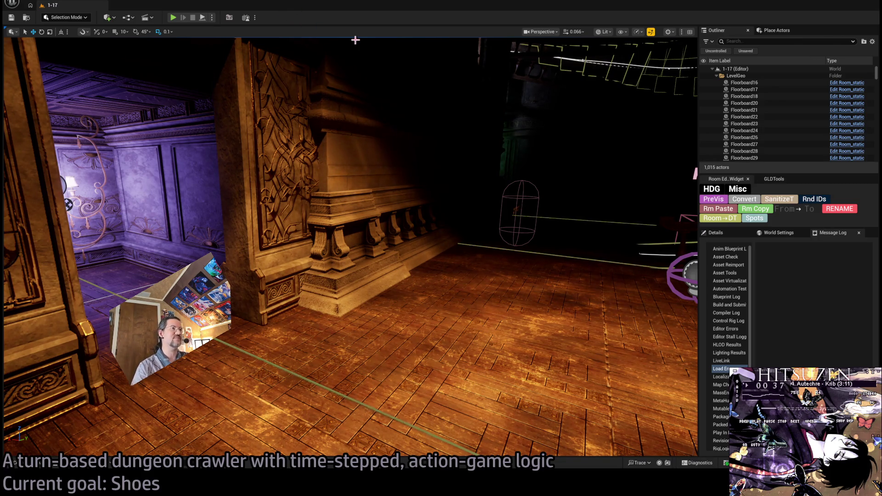
mouse_move(249, 402)
left_mouse_down()
mouse_move(331, 377)
mouse_move(303, 391)
left_mouse_up()
left_click(173, 18)
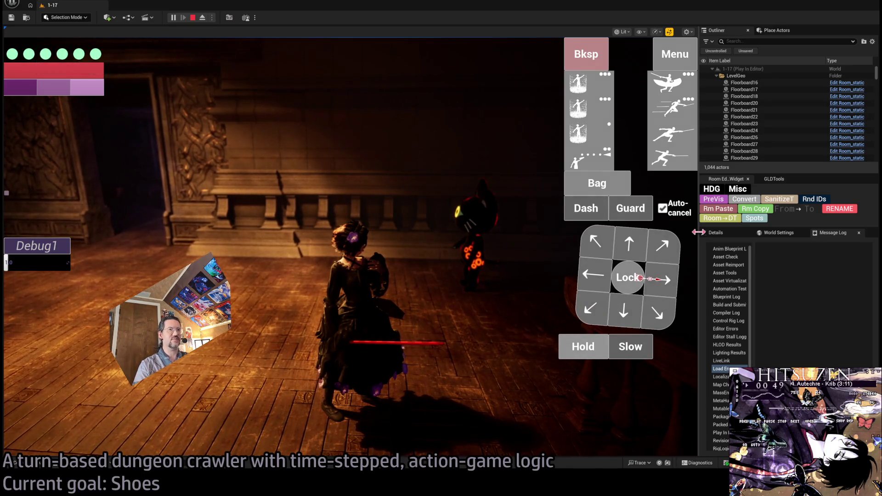
mouse_move(699, 232)
left_mouse_down()
mouse_move(583, 274)
mouse_move(239, 306)
left_mouse_up()
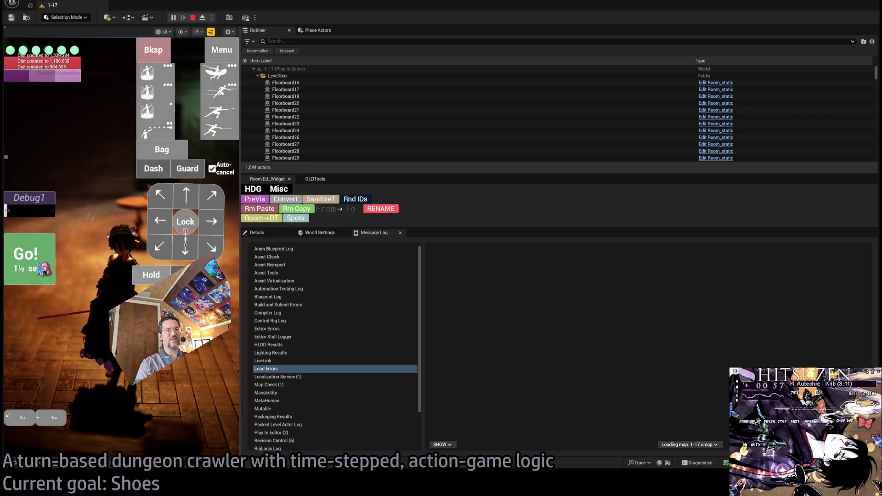
left_click(38, 264)
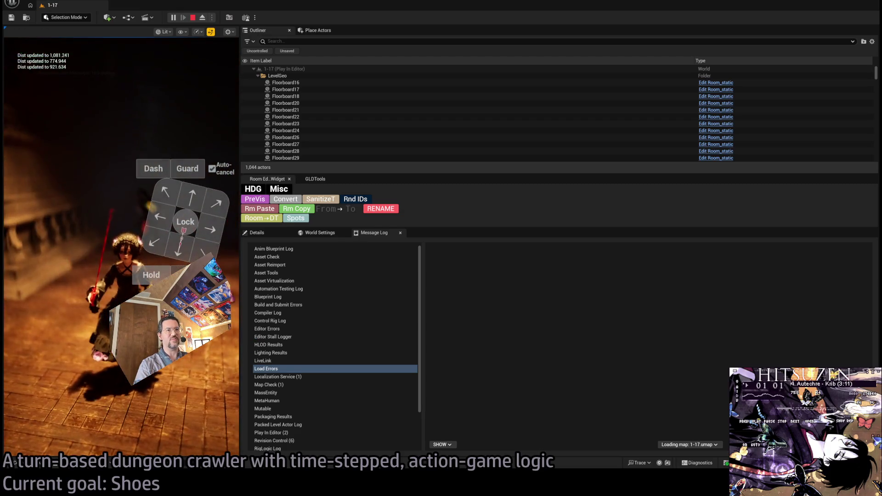
mouse_move(239, 321)
left_mouse_down()
mouse_move(765, 322)
mouse_move(735, 323)
left_mouse_up()
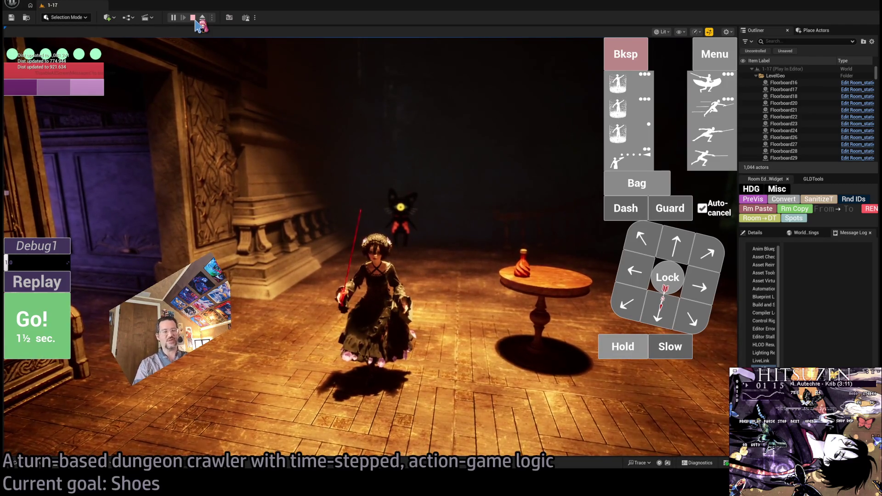
left_click(193, 18)
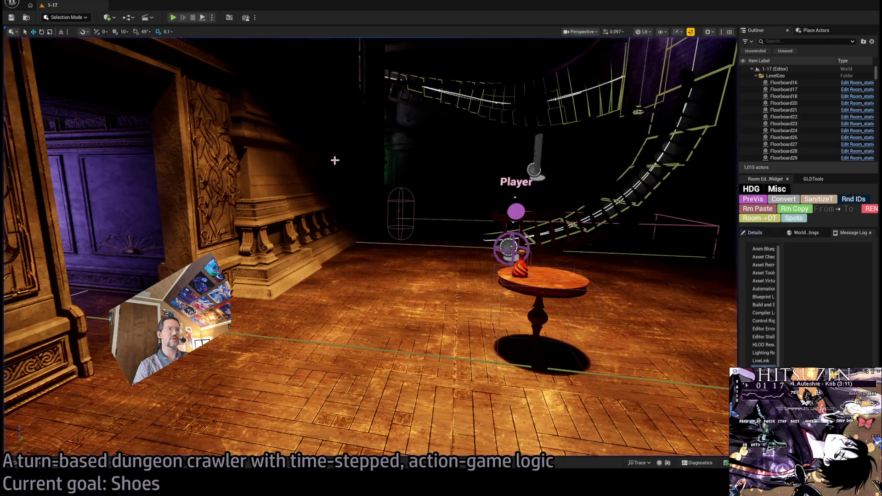
left_click_drag(402, 176, 380, 136)
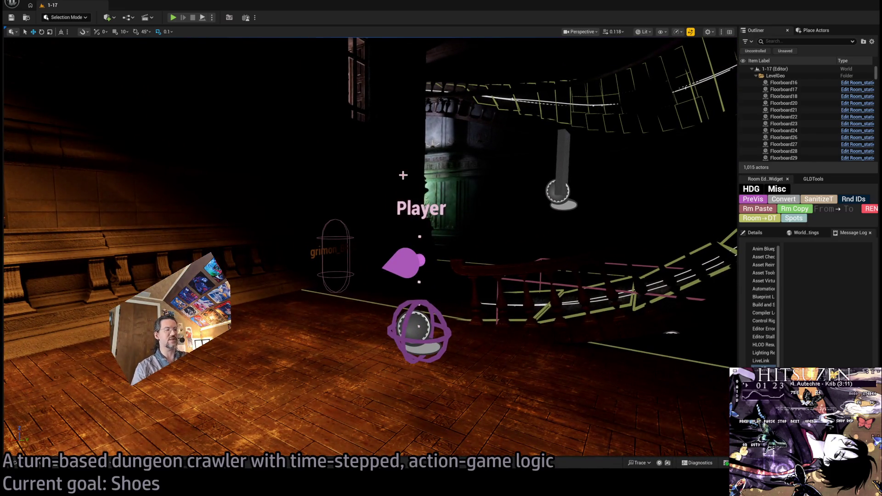
key("alt+Tab")
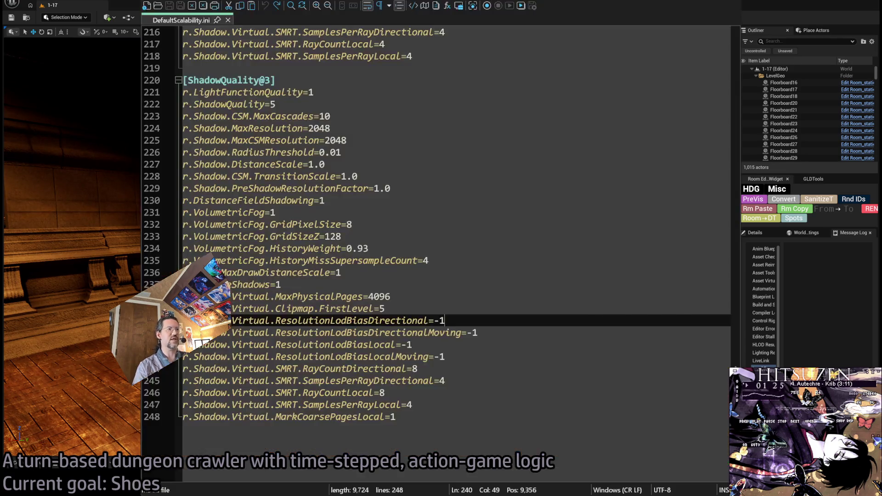
key("alt+Tab")
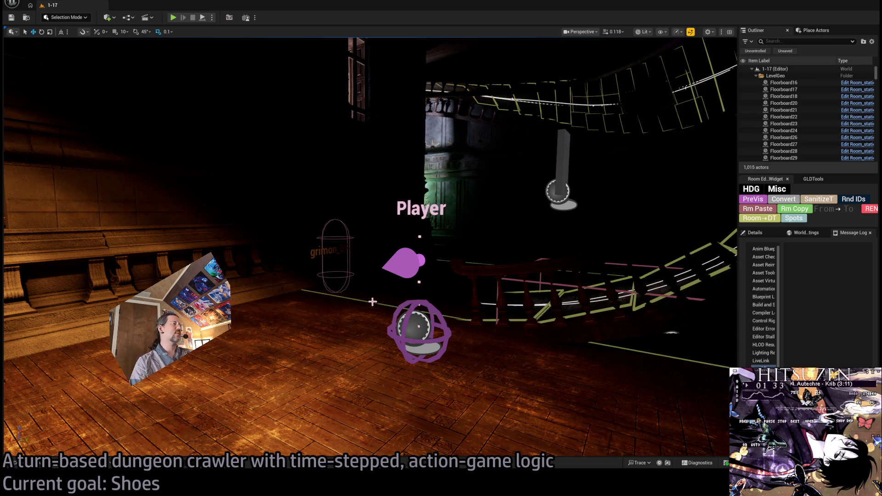
Show the Details panel instead of the Message Log, widen the right-side panels, then return to Gemini
left_click(747, 233)
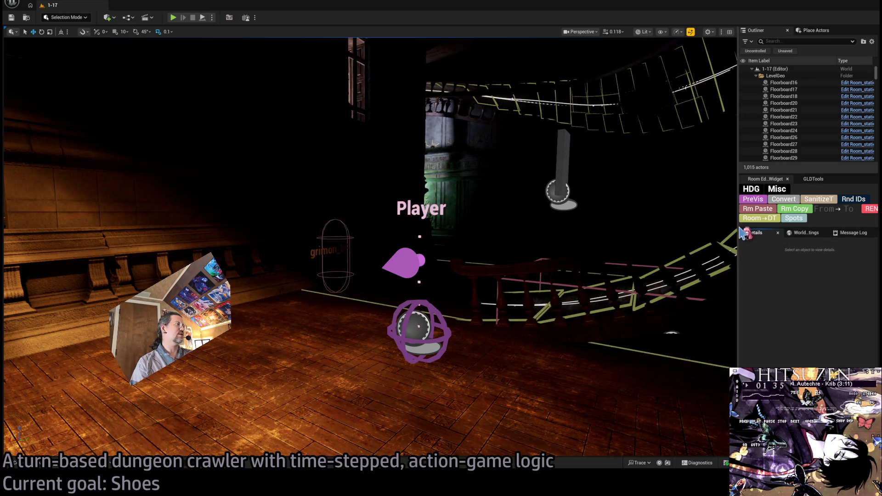
left_click_drag(738, 233, 720, 232)
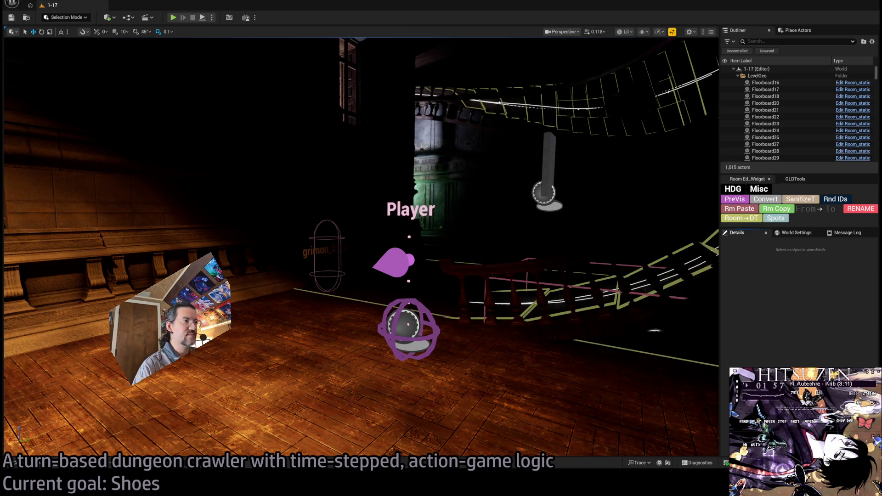
key("alt+Tab")
key("alt+Tab")
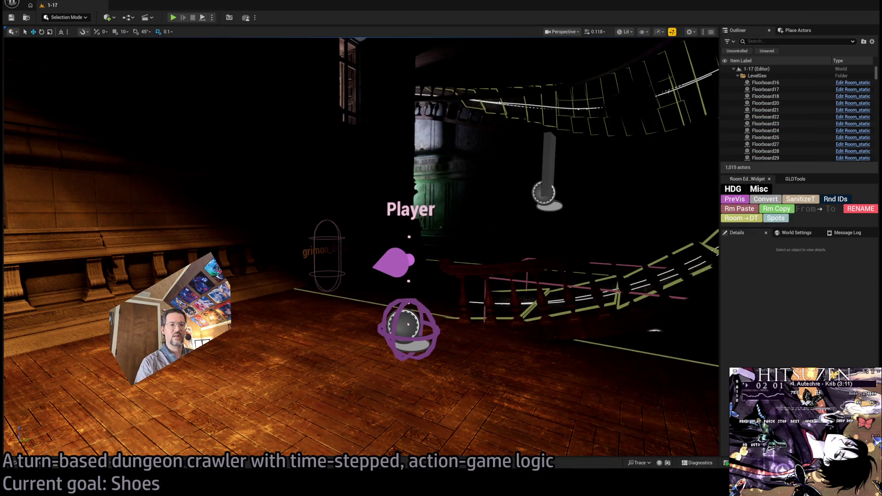
key("alt+Tab")
key("alt+Tab")
key("alt+Tab")
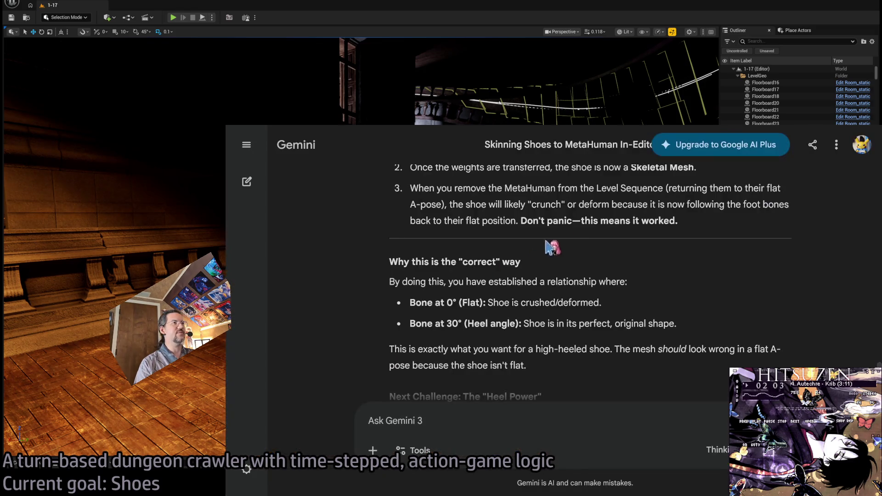
Send Gemini a follow-up asking how to raise the skinned character and tilt her feet in the Animation Blueprint
scroll(602, 268, "up", 1)
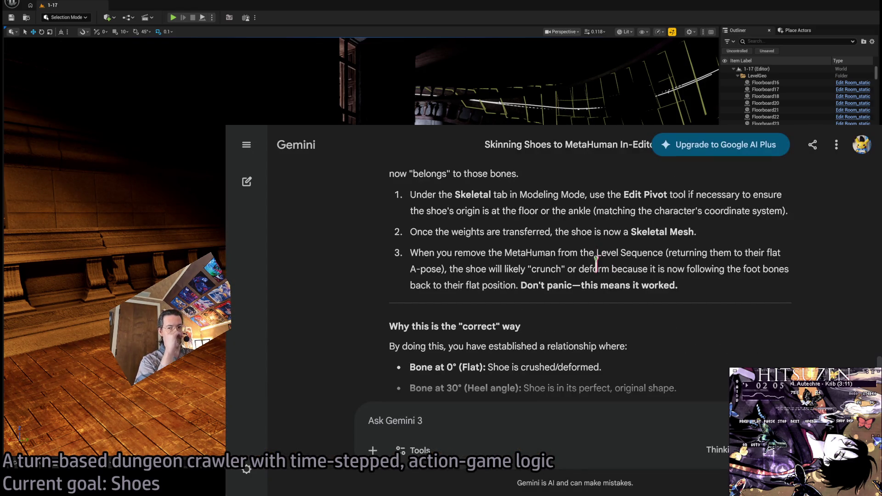
scroll(552, 252, "up", 1)
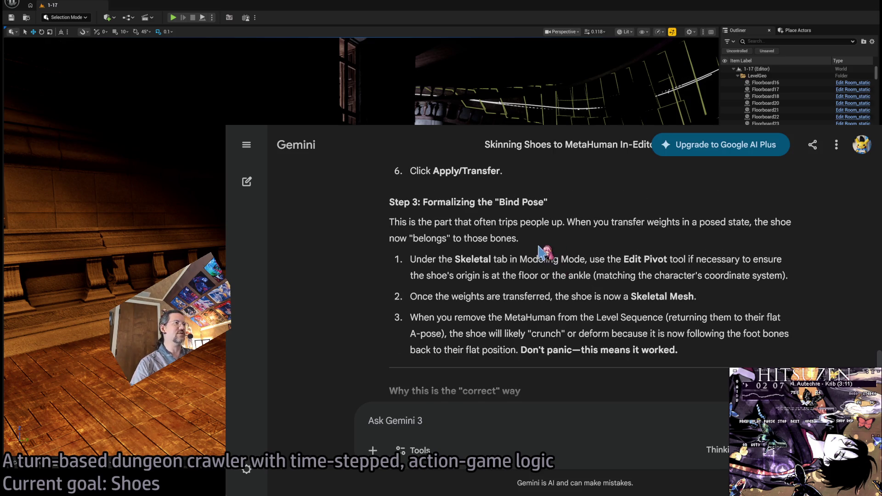
scroll(544, 252, "down", 5)
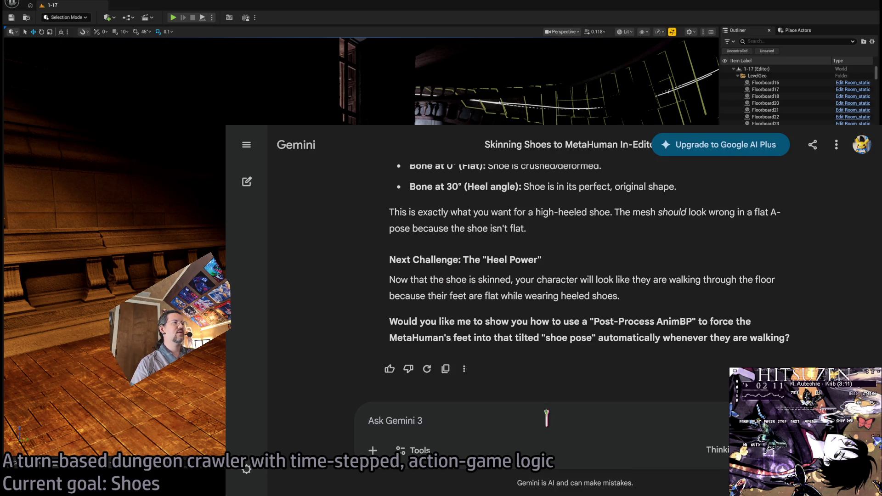
left_click(546, 418)
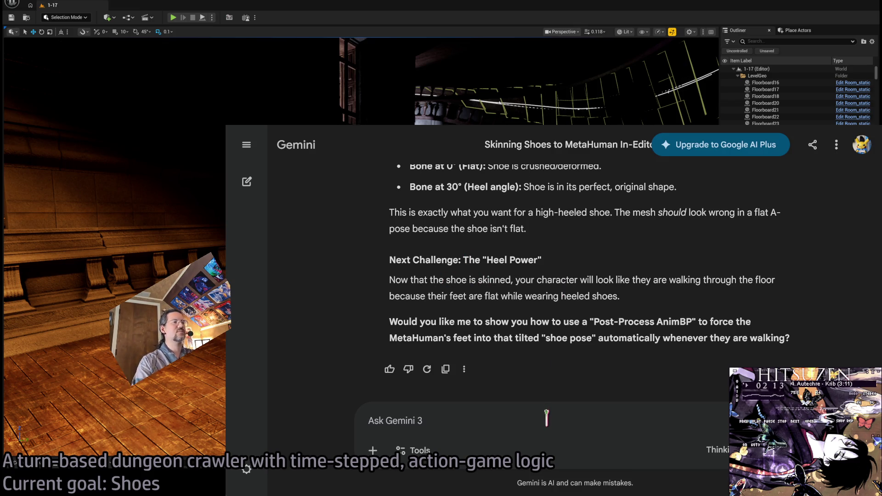
type("Thanks for the s")
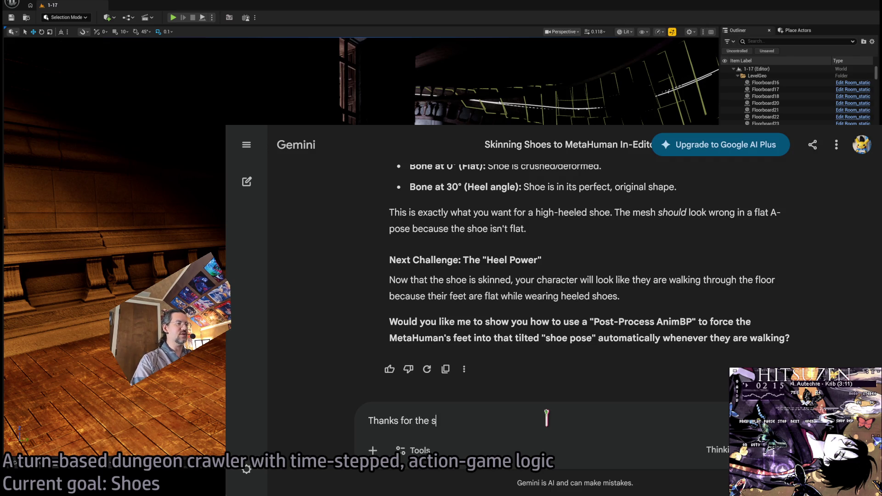
type("uggestions so far")
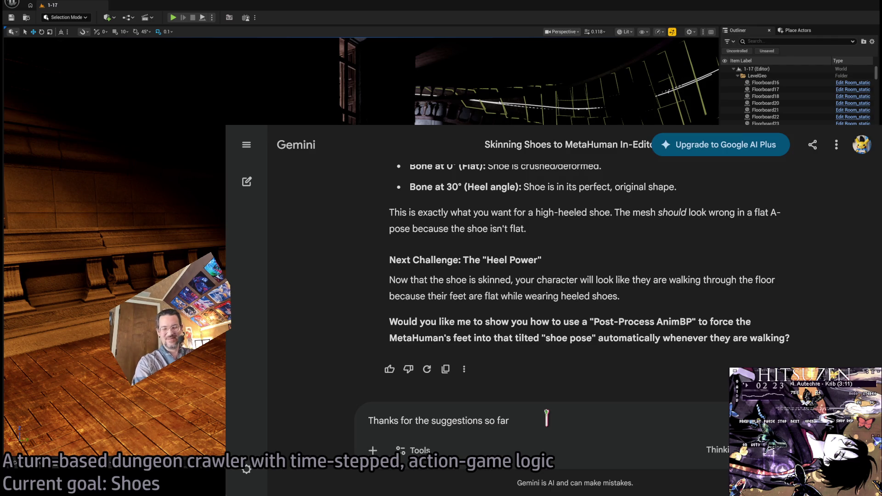
type(". I have succ")
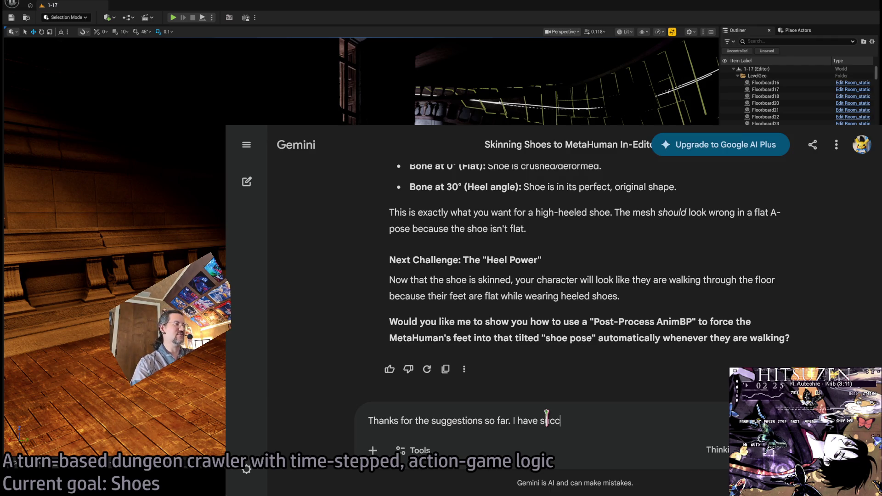
type("essfully sk")
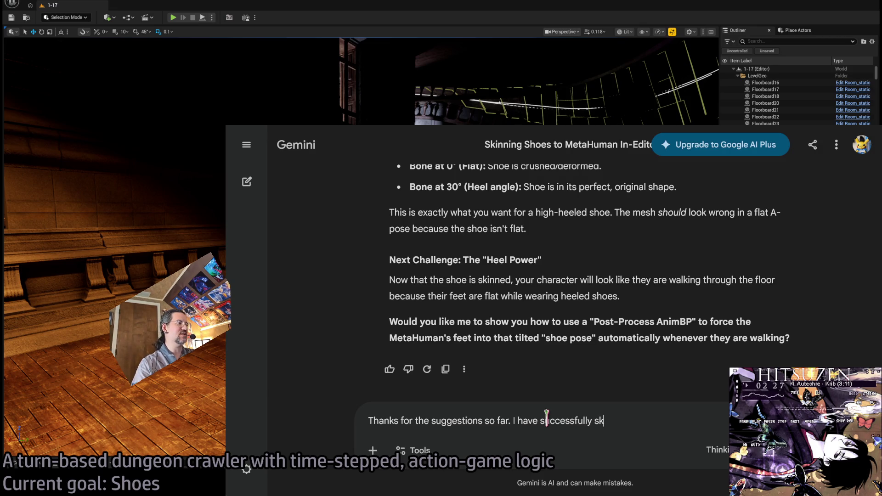
type("inne")
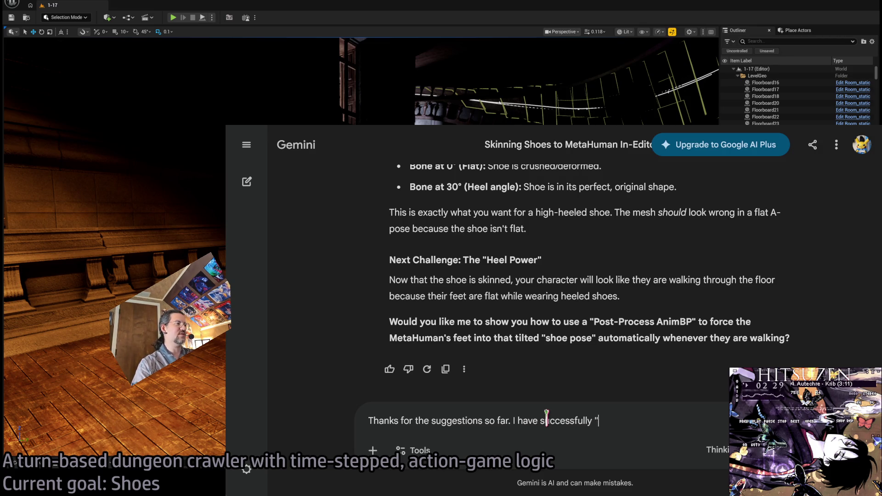
type("inned\" the shoes to")
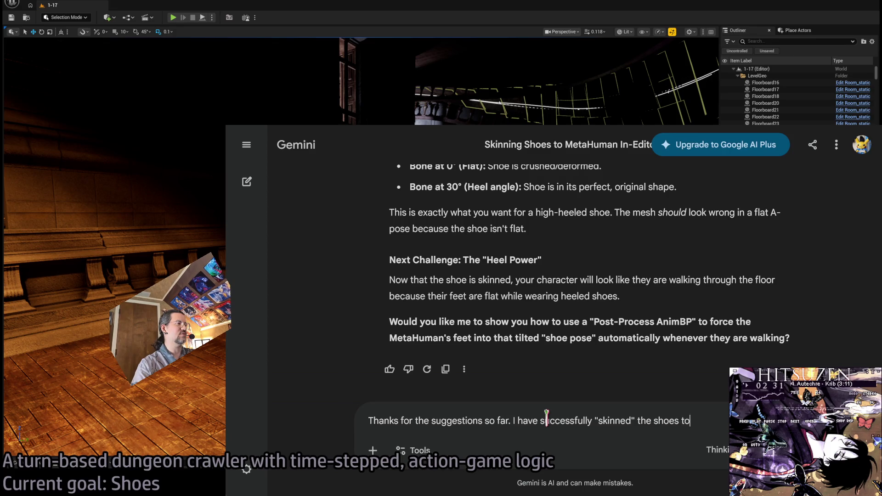
type(" the char")
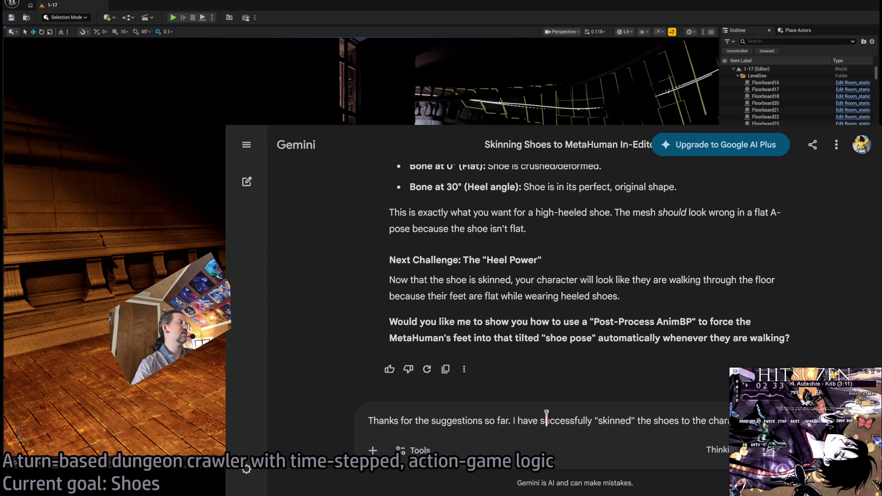
type("now they are pro")
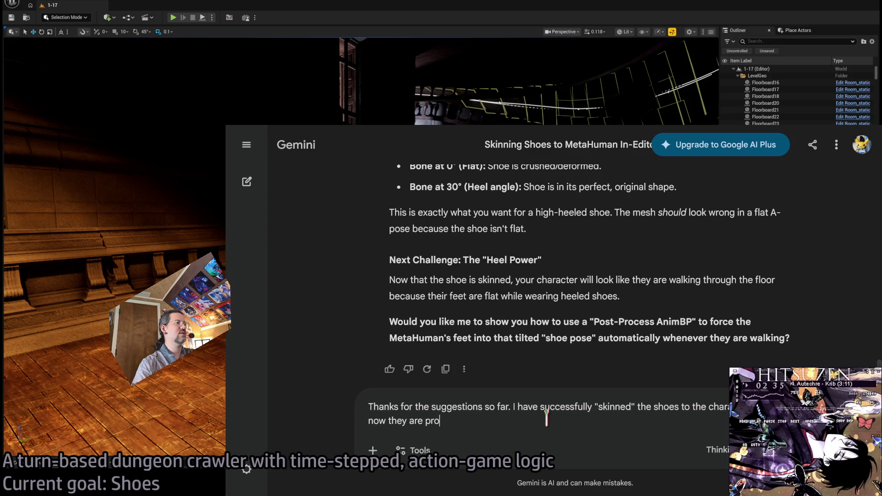
type("perly attached to the feet.")
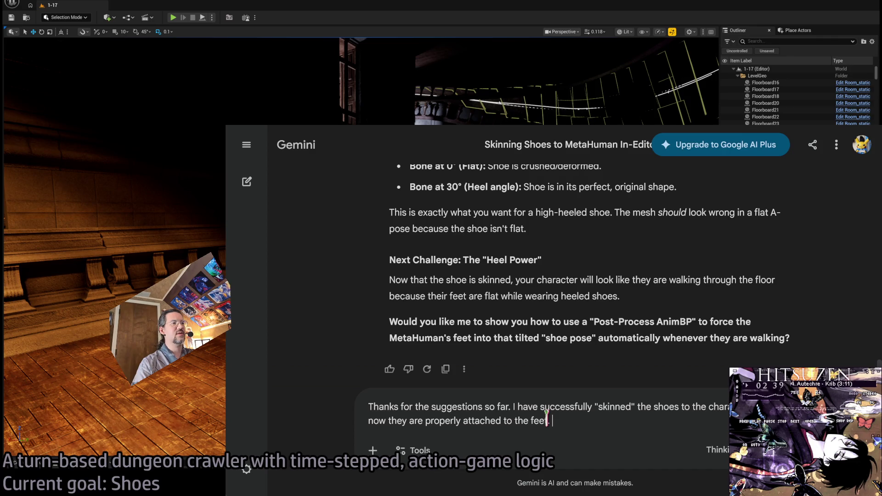
type("Now, in")
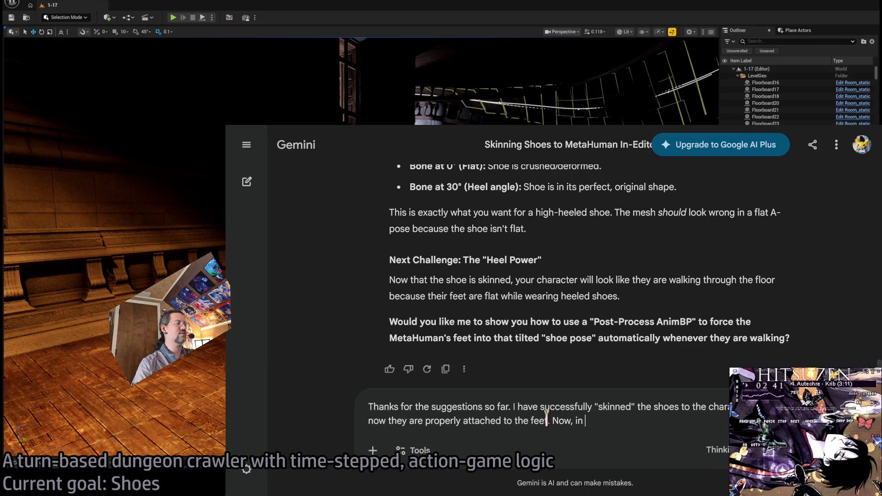
type("r to have the character walk i")
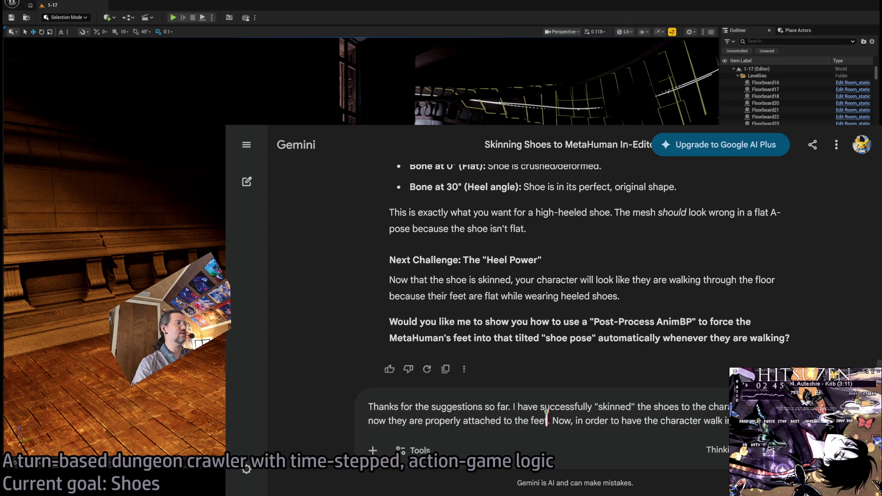
type("heels correctly,")
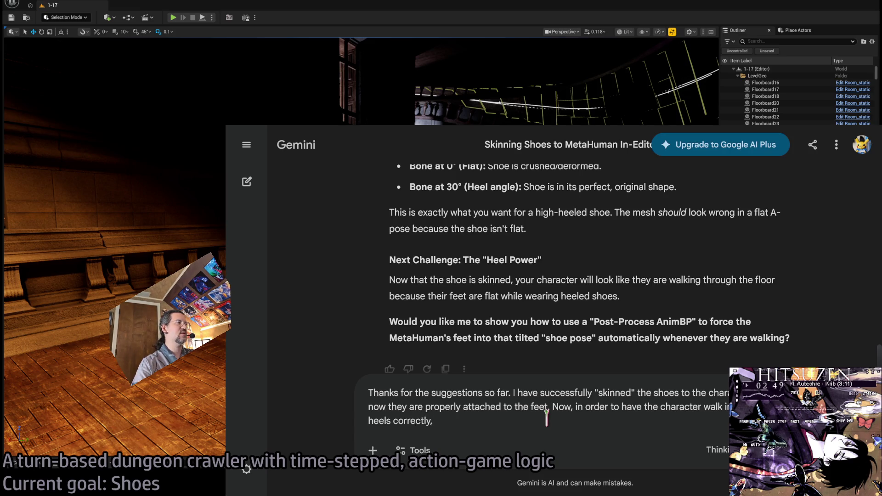
type(" I need to adjust the")
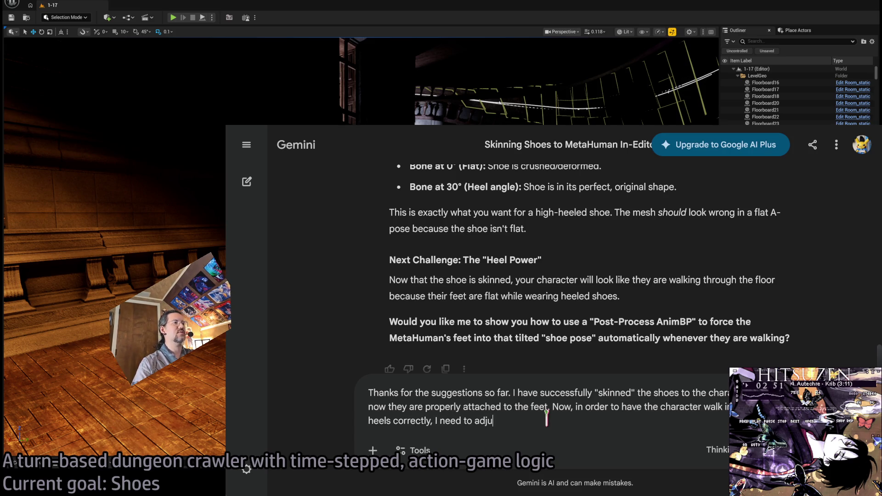
type(" height of the character upward")
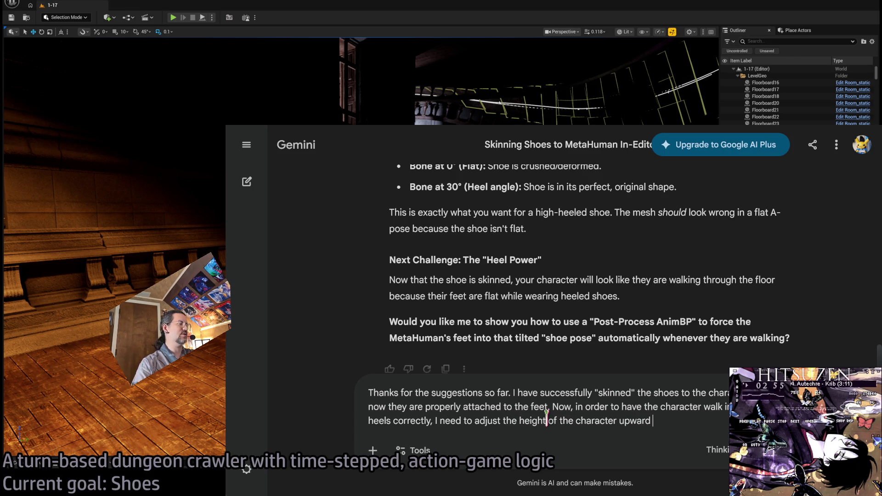
type("and")
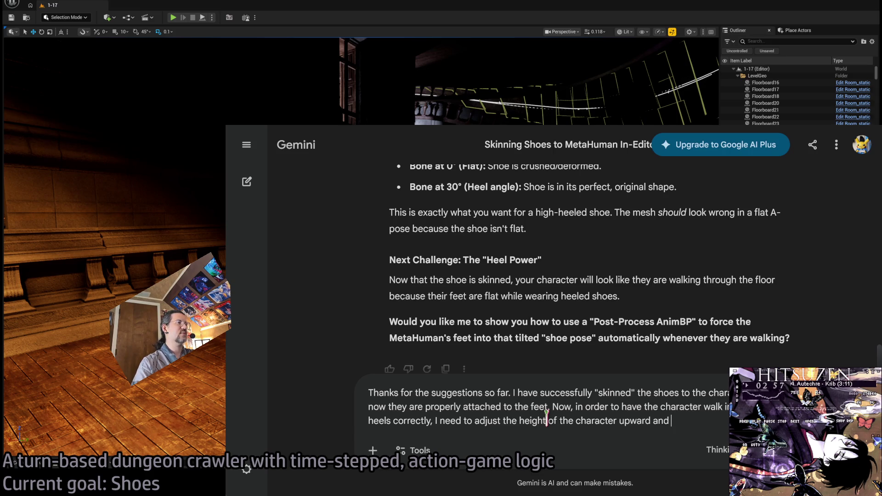
type("hange the fo")
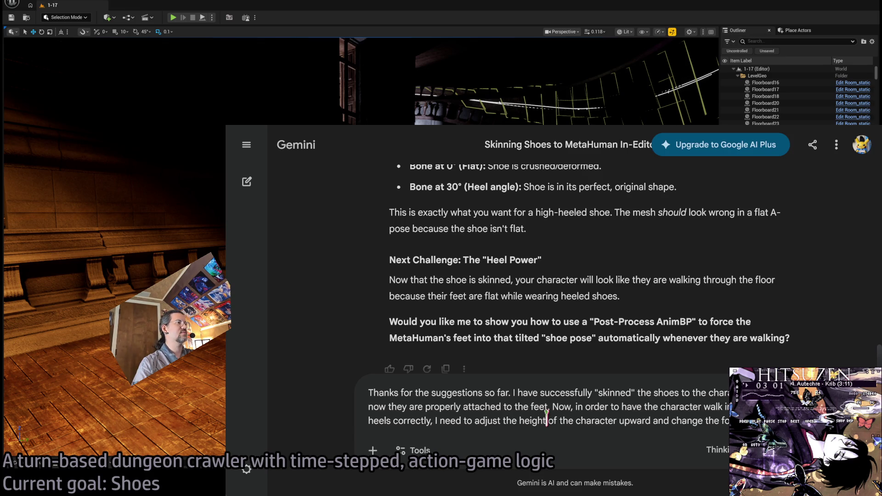
type("dynamically. I ass")
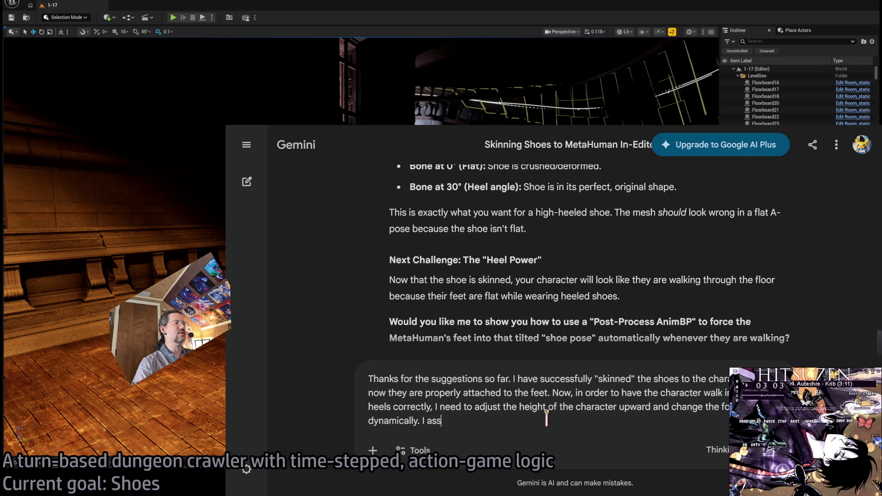
type("ume this can be done in th")
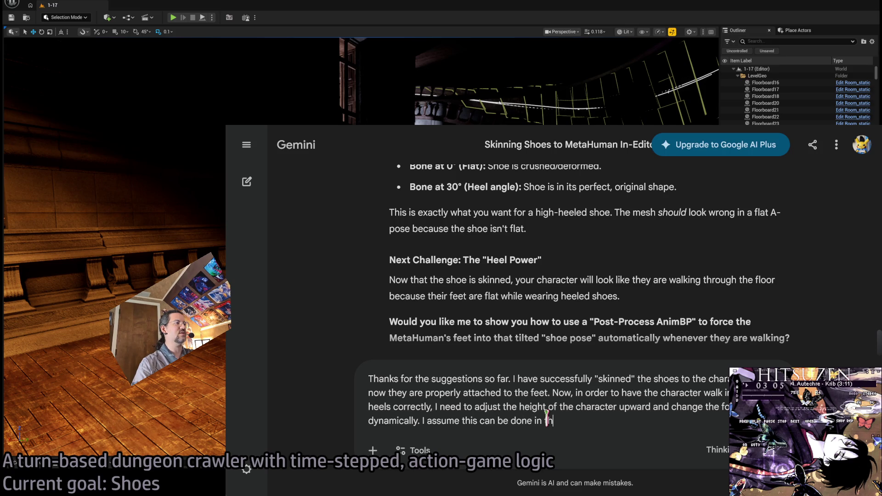
type("e Animation BP?")
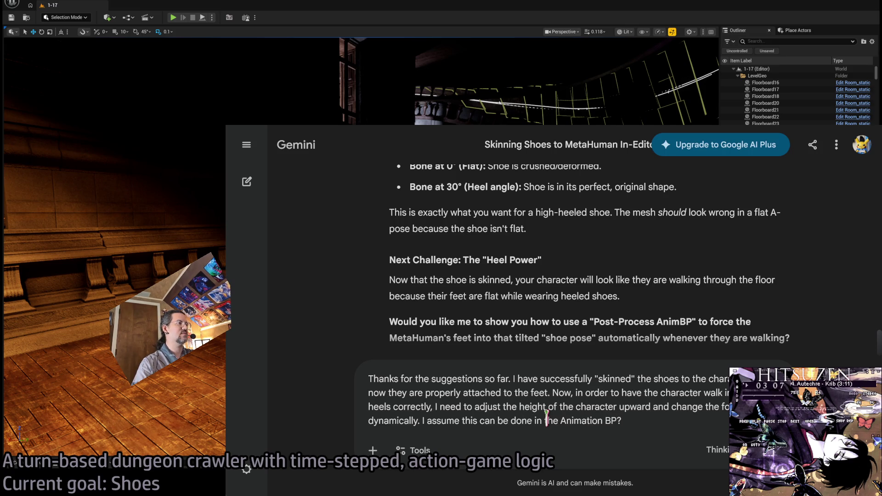
type("Blueprint?")
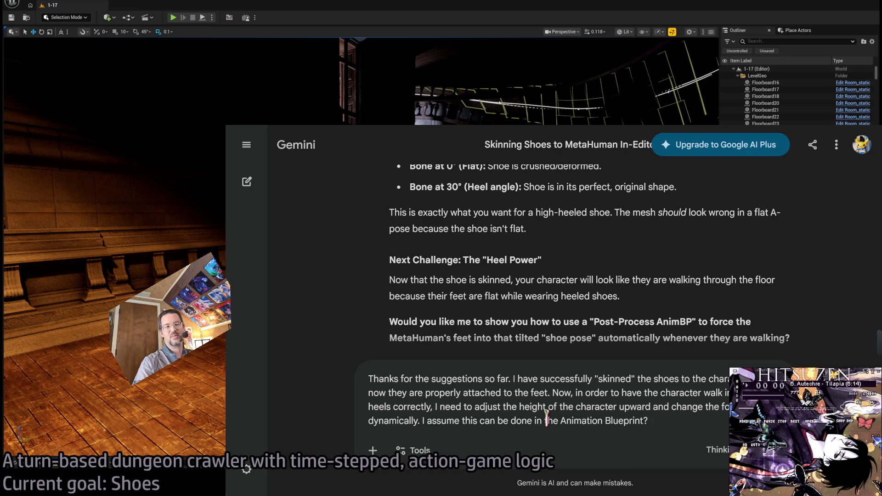
key("Return")
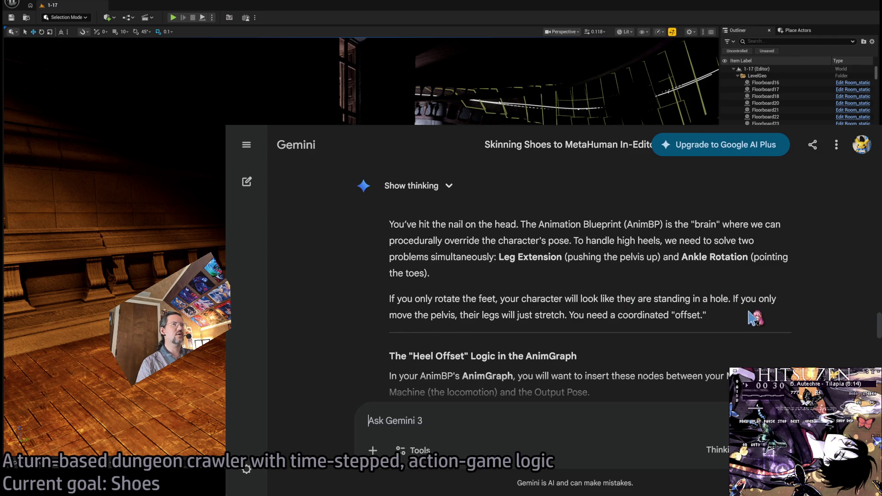
Read Gemini's Heel Offset answer down to the Ankle Tilt settings: foot_l/foot_r, 30.0° pitch, Bone Space
scroll(728, 325, "down", 3)
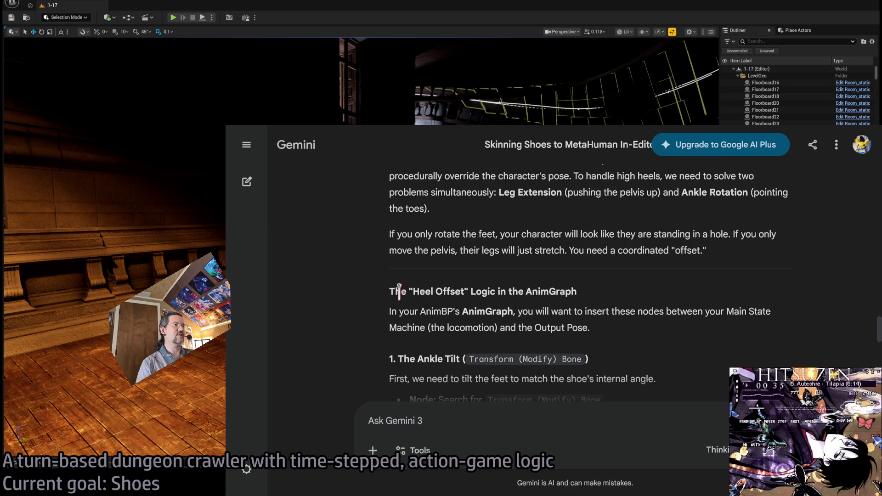
left_click_drag(399, 291, 602, 292)
left_click(603, 297)
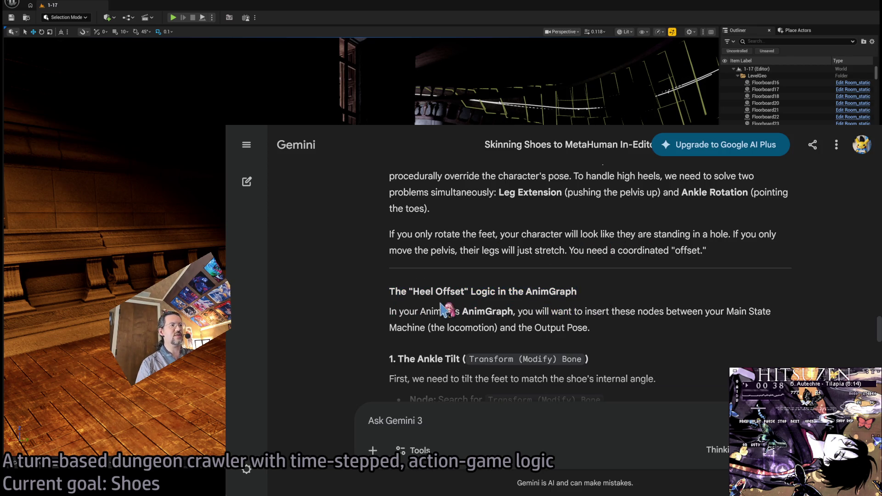
mouse_move(393, 311)
left_mouse_down()
mouse_move(555, 314)
mouse_move(517, 311)
left_mouse_up()
left_click(555, 314)
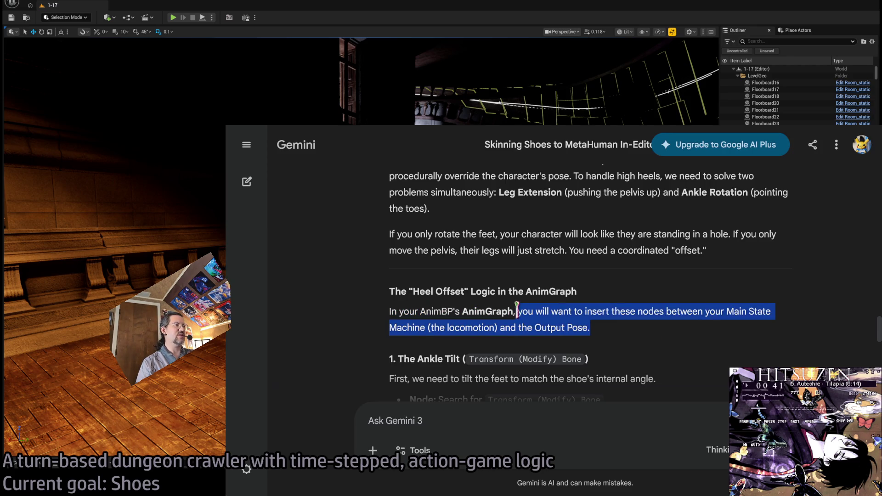
scroll(672, 329, "down", 1)
left_click(668, 287)
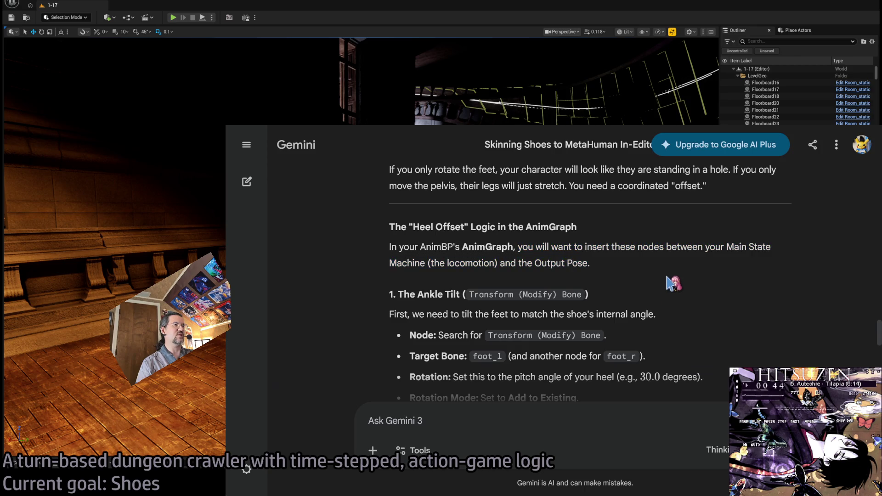
scroll(674, 285, "down", 1)
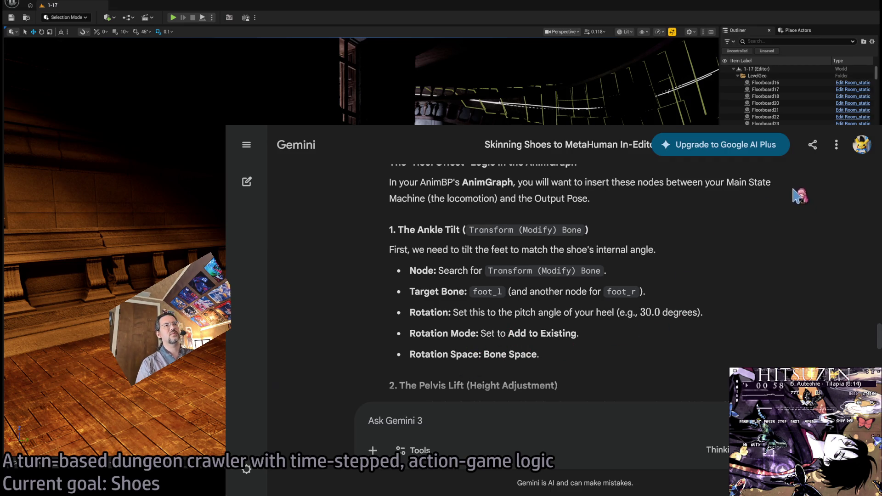
Return to the Unreal editor and open the Puppetpuppet_MetaDusk character blueprint via the asset search
left_click(124, 390)
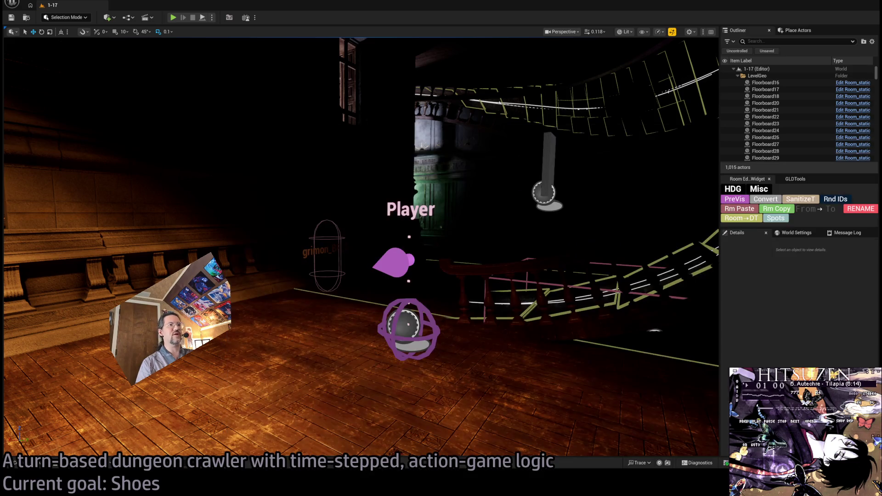
left_click(51, 467)
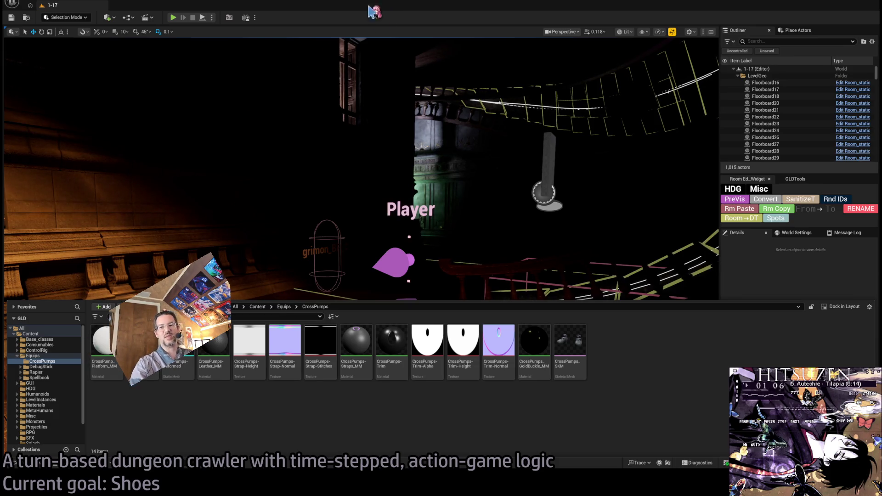
left_click(411, 129)
key("ctrl+p")
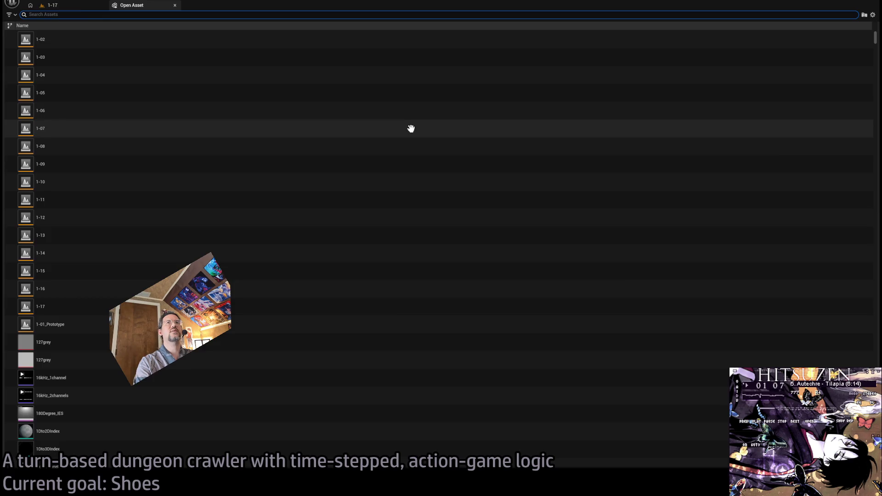
key("Escape")
key("ctrl+p")
type("puppe")
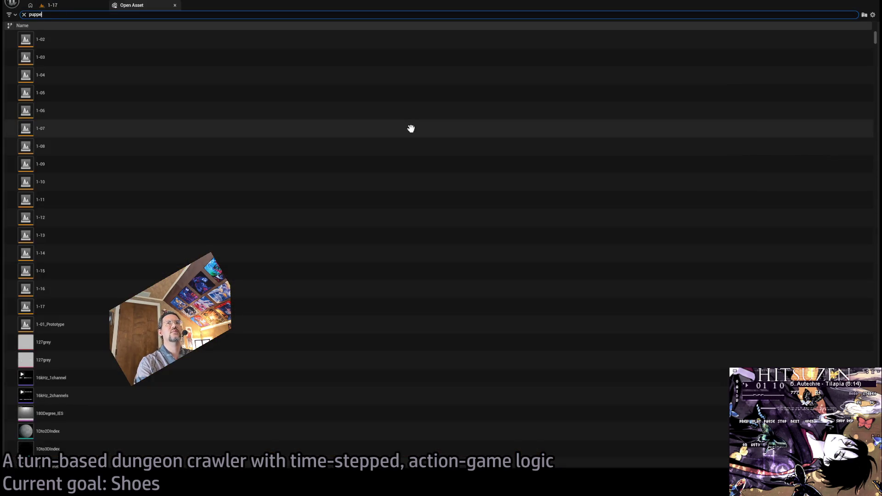
type("tp")
left_click(105, 94)
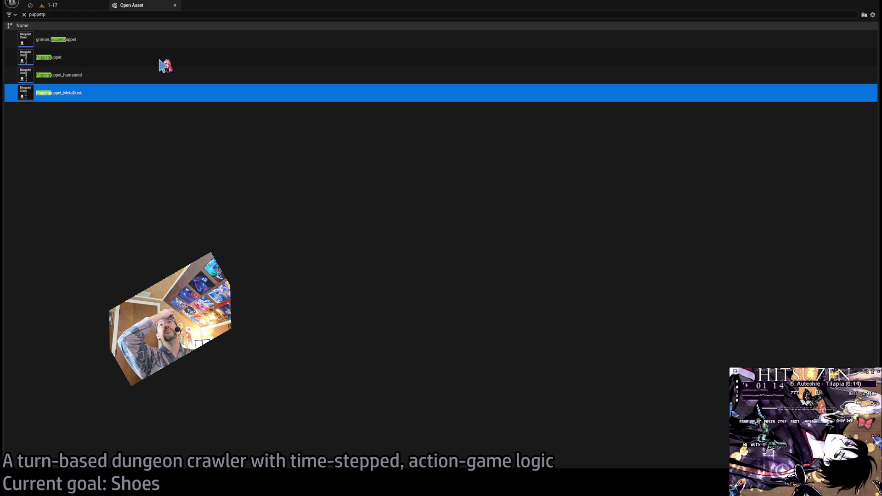
key("Return")
scroll(85, 148, "down", 4)
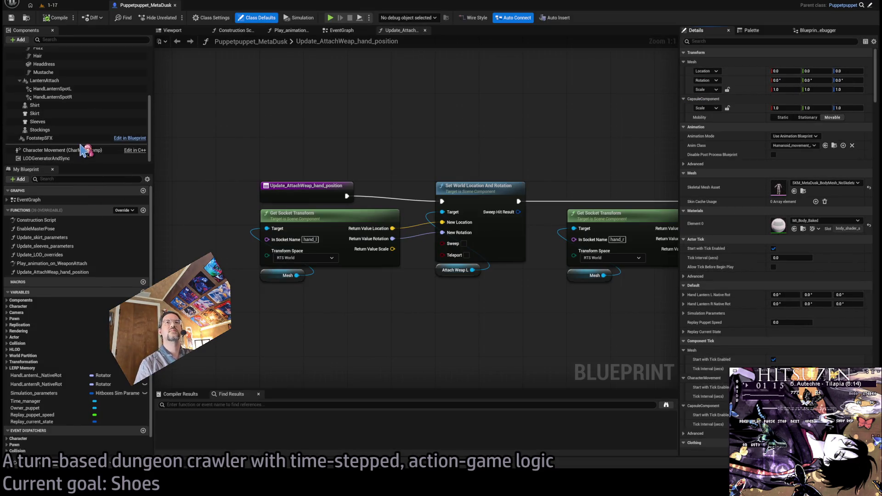
scroll(85, 148, "up", 5)
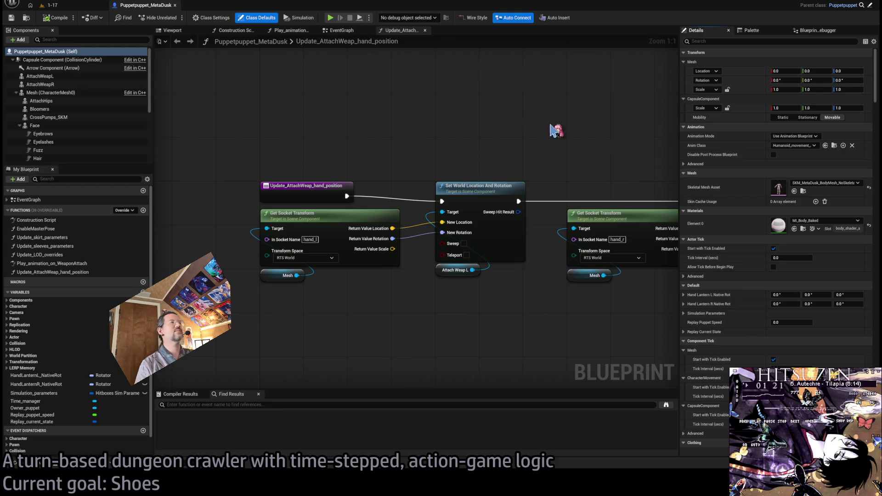
Open Humanoid_movement_AnimBP from the Mesh component's Anim Class
left_click(64, 93)
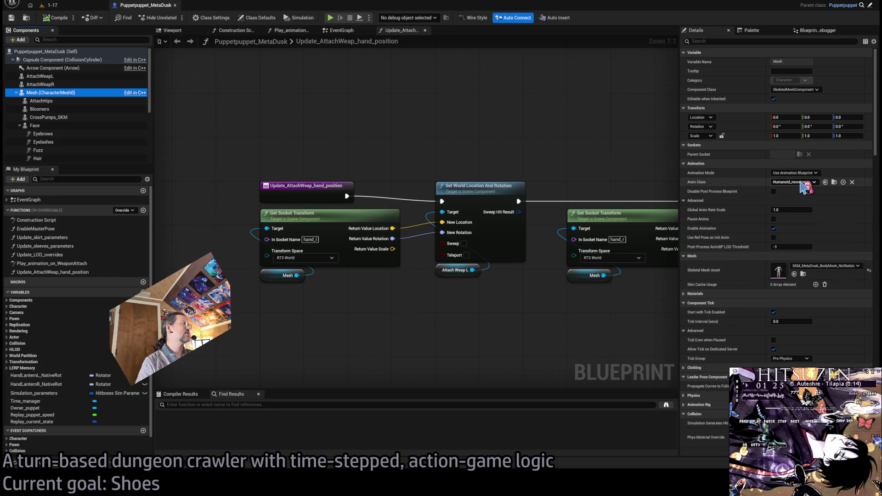
left_click(834, 182)
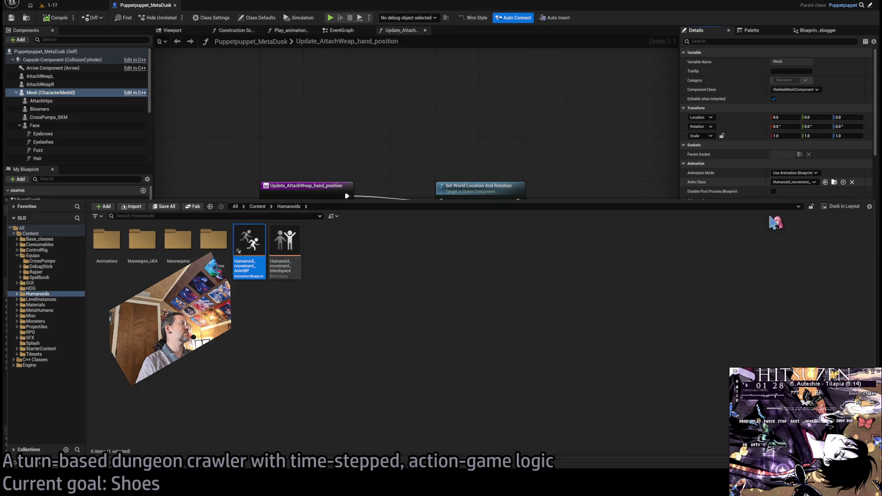
double_click(265, 270)
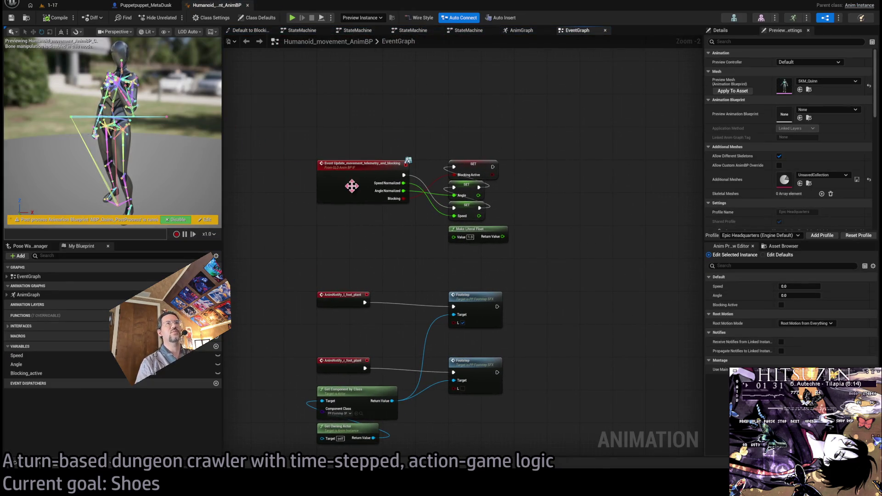
Inspect the EventGraph's SET, Make Literal Float and Update_movement_telemetry_and_blocking nodes
scroll(489, 134, "down", 4)
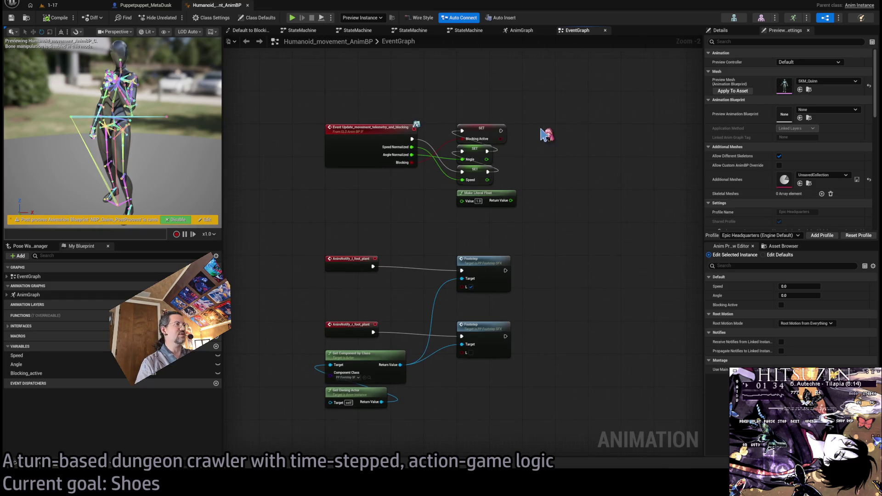
scroll(579, 149, "up", 5)
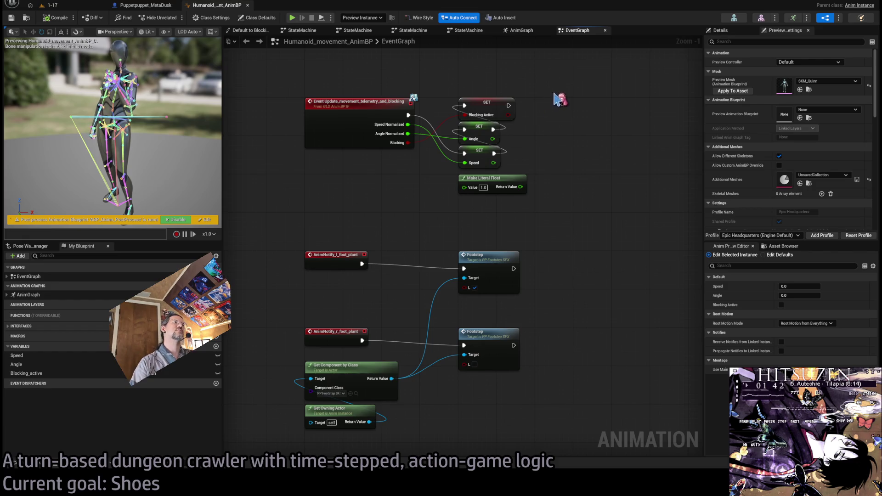
left_click_drag(559, 98, 460, 202)
left_click(603, 154)
scroll(593, 150, "up", 1)
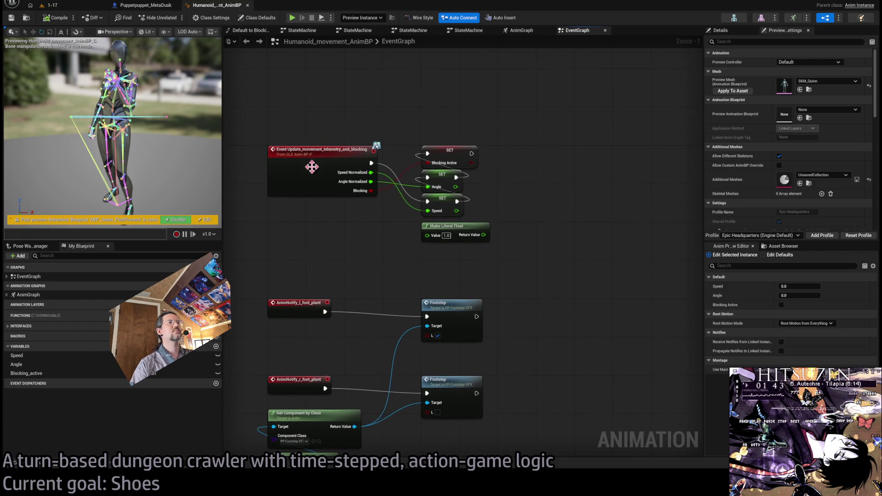
left_click_drag(320, 248, 298, 136)
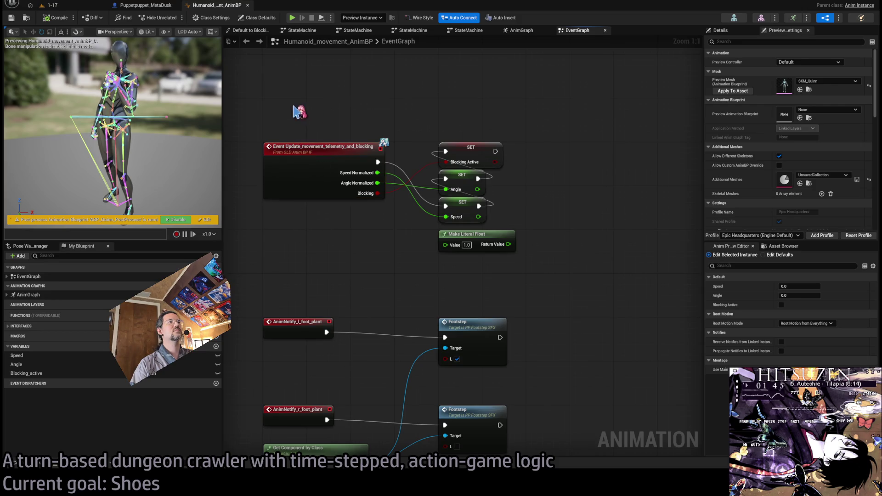
left_click(329, 243)
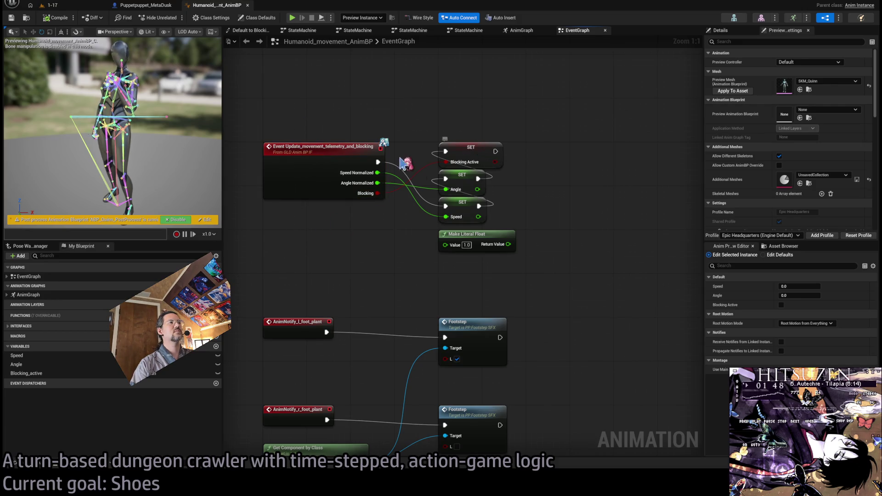
Look over the foot-plant notify and SET nodes, then switch to the AnimGraph
mouse_move(404, 230)
left_mouse_down()
mouse_move(419, 180)
mouse_move(455, 202)
mouse_move(303, 288)
left_mouse_up()
left_click(350, 314)
left_click_drag(430, 281, 406, 205)
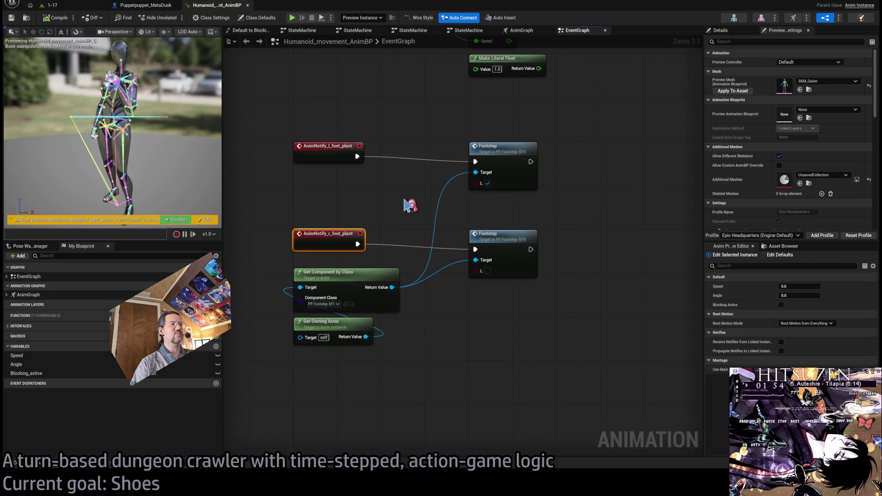
left_click_drag(385, 132, 299, 172)
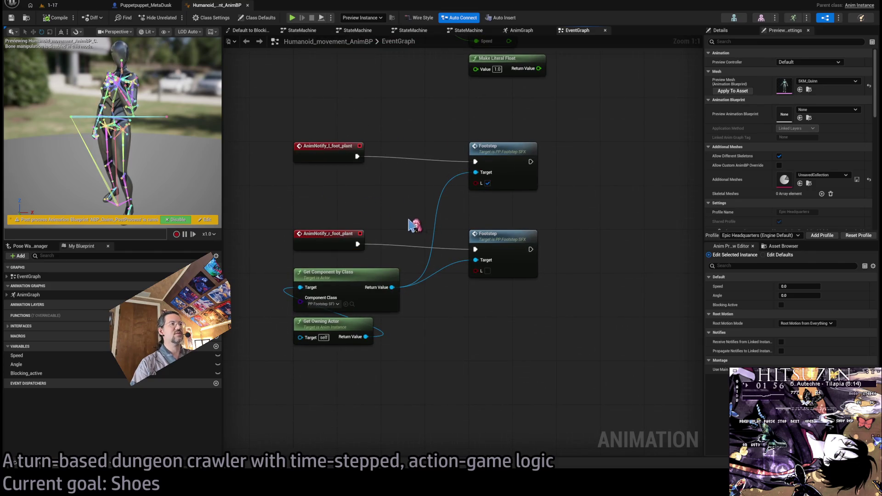
mouse_move(575, 177)
left_mouse_down()
mouse_move(559, 200)
mouse_move(585, 256)
mouse_move(581, 196)
mouse_move(542, 310)
mouse_move(584, 177)
mouse_move(598, 321)
left_mouse_up()
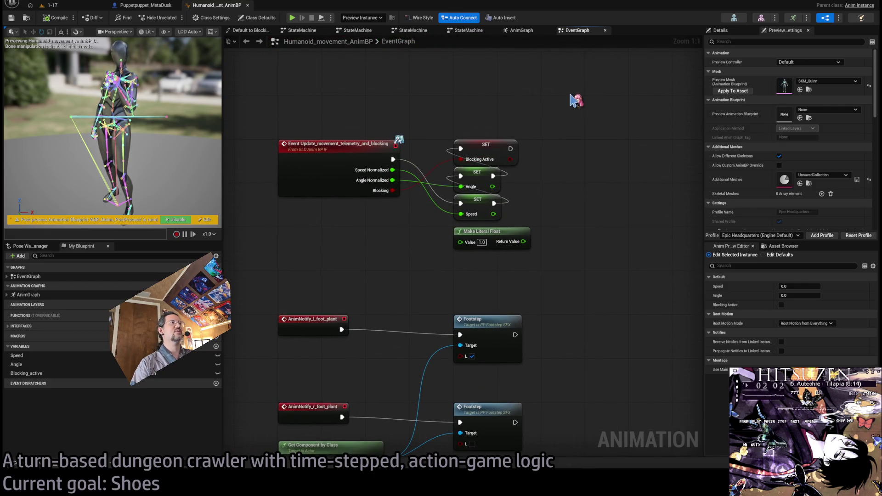
left_click(534, 32)
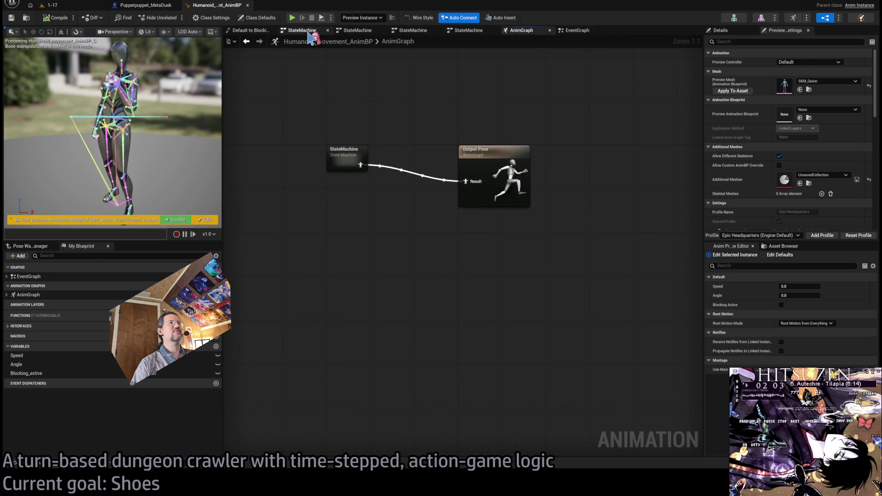
Close the four duplicate StateMachine graph tabs so only the AnimGraph remains
left_click(308, 32)
middle_click(309, 31)
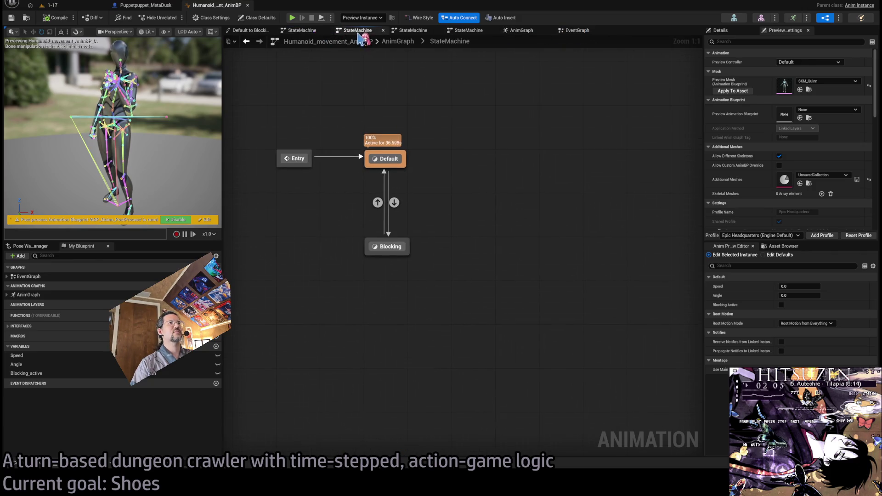
middle_click(311, 31)
middle_click(312, 32)
middle_click(313, 31)
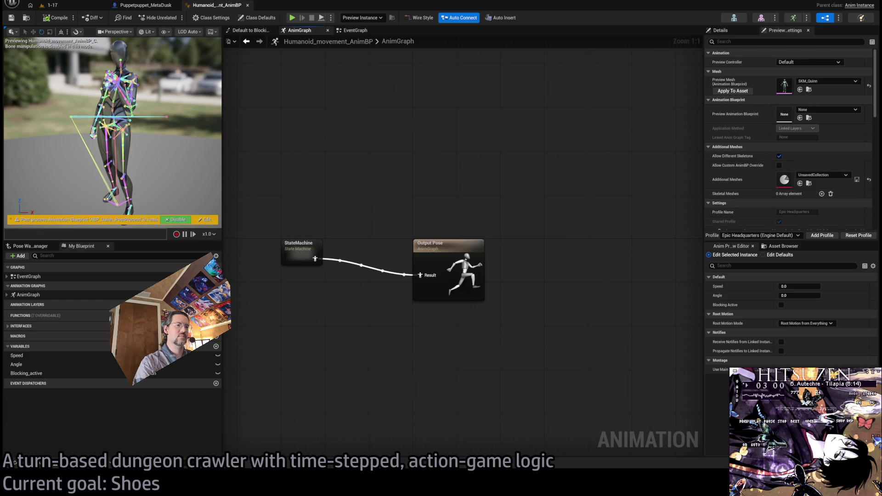
Detach StateMachine from Output Pose and place a Transform (Modify) Bone node between them
key("Home")
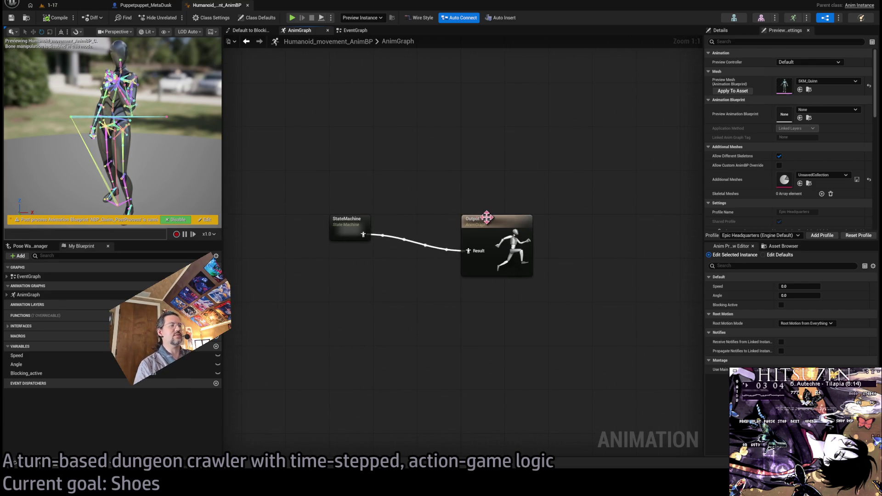
left_click_drag(281, 289, 426, 288)
left_click_drag(492, 221, 273, 219)
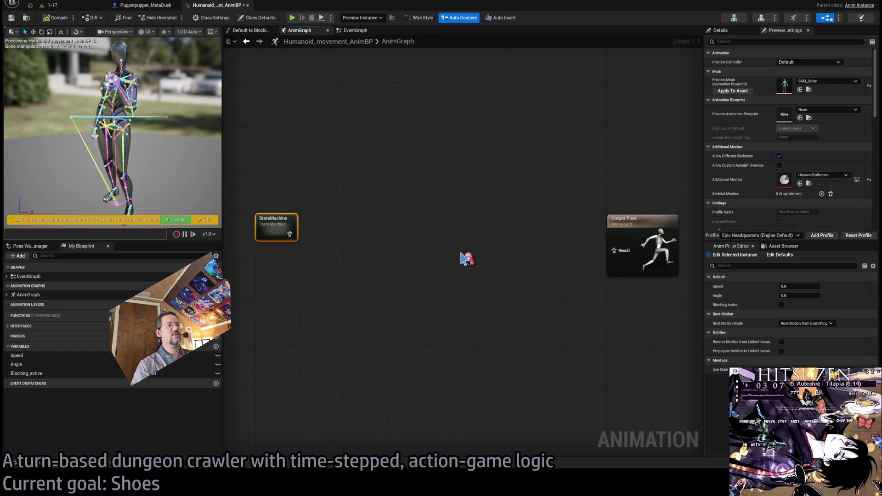
key("ctrl+v")
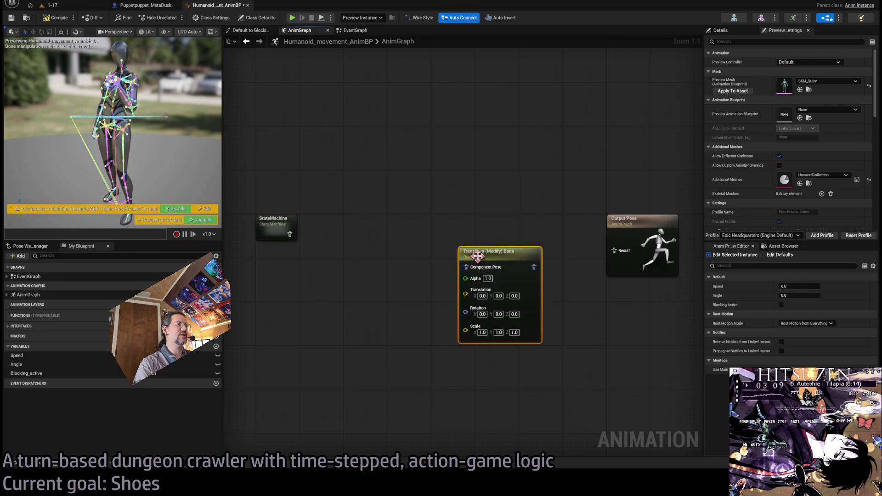
left_click_drag(466, 259, 399, 225)
Wire StateMachine through the new node into Output Pose, then delete the auto-inserted converter nodes
left_click_drag(288, 236, 400, 235)
left_click_drag(469, 234, 614, 250)
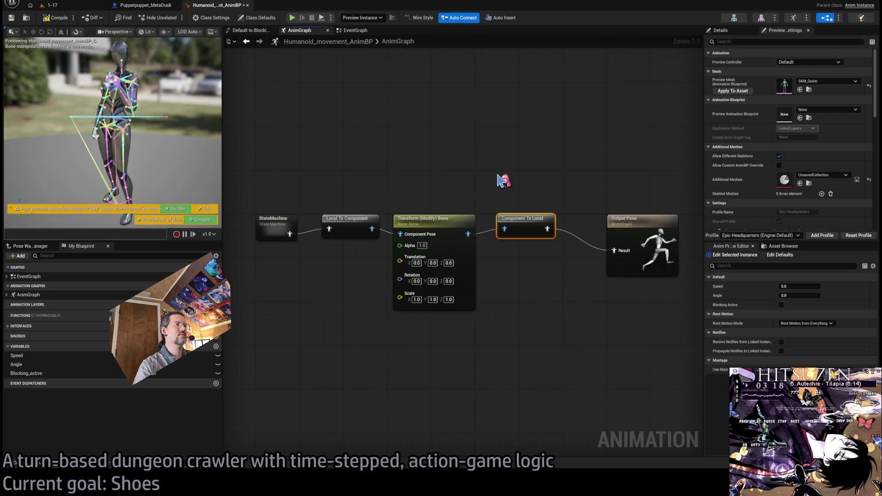
left_click(436, 217)
left_click(474, 179)
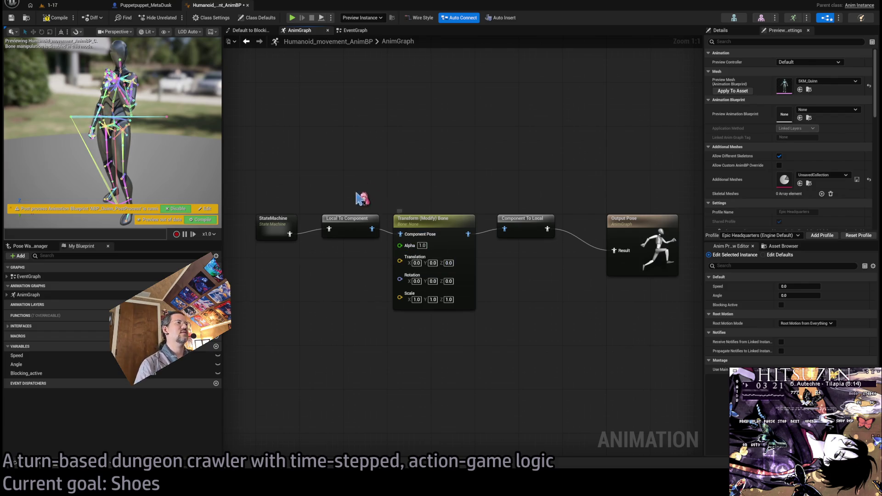
left_click(349, 219)
key("Delete")
left_click(524, 219)
key("Delete")
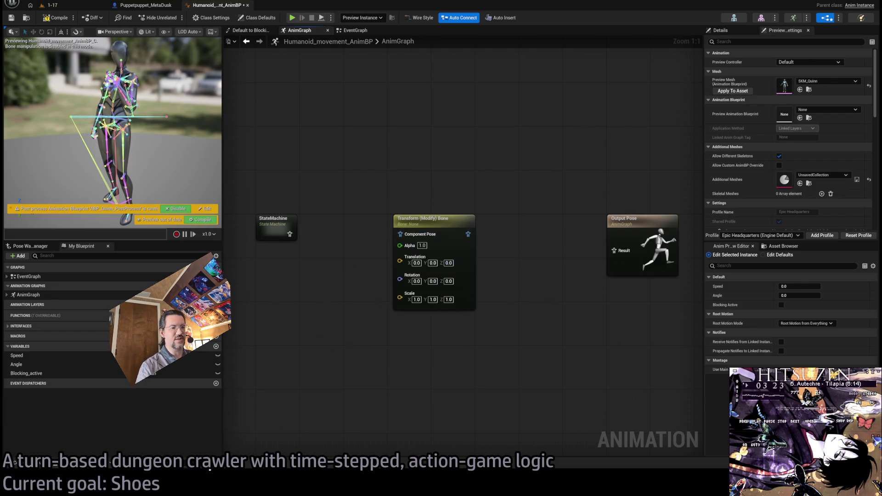
Bring Gemini's answer forward and scroll to its Ankle Tilt rotation settings
key("alt+Tab")
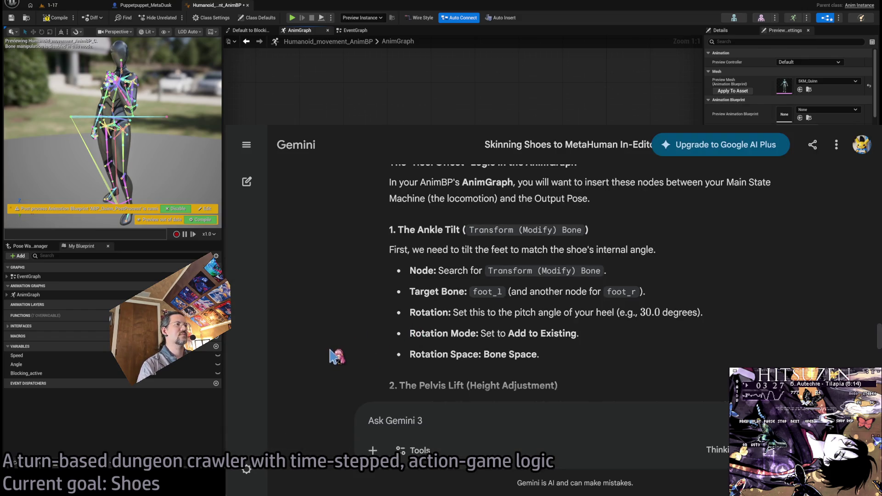
scroll(338, 361, "up", 1)
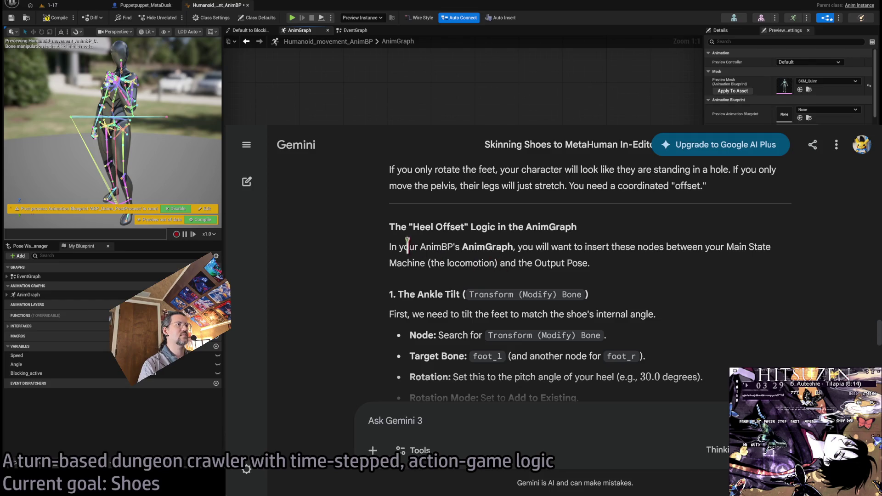
scroll(649, 309, "down", 1)
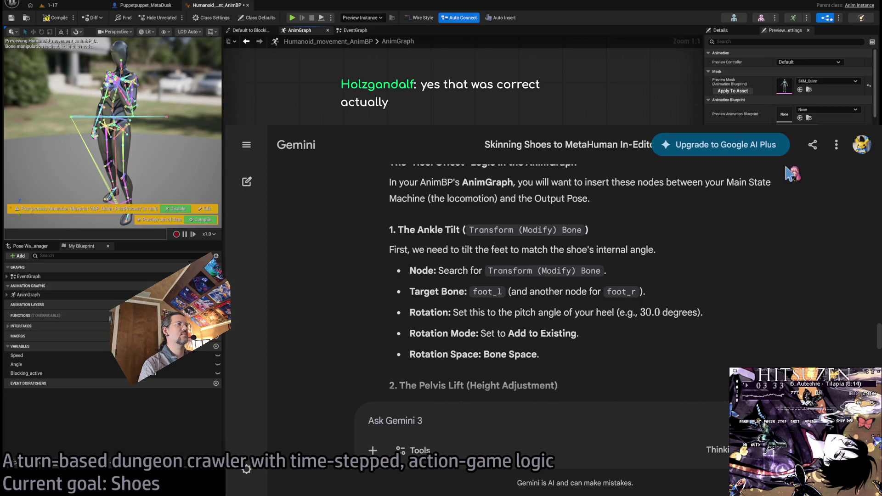
Inspect the Transform (Modify) Bone node's Details panel, then bring Gemini's ankle-tilt steps back up
key("alt+Tab")
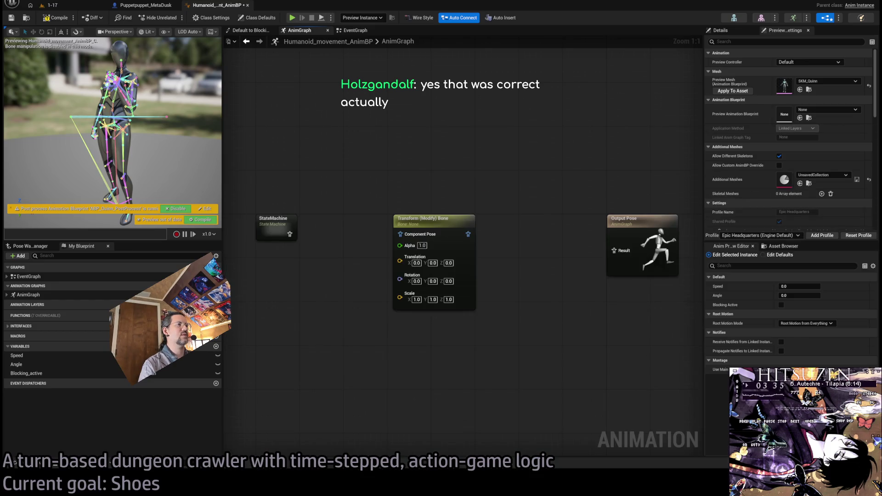
left_click_drag(412, 239, 442, 212)
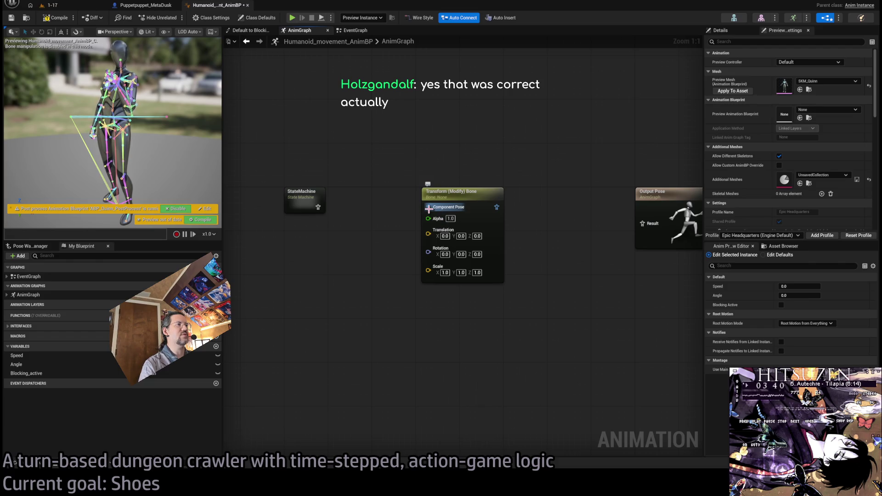
left_click(443, 193)
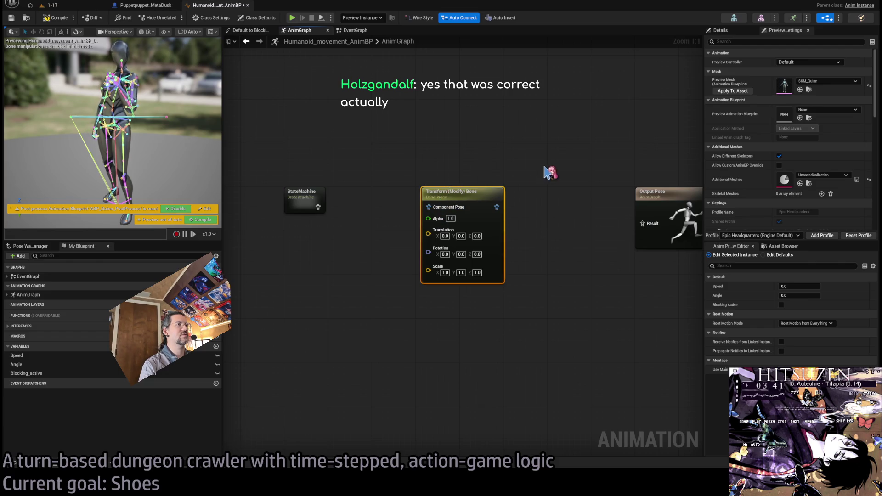
left_click(551, 173)
left_click(457, 193)
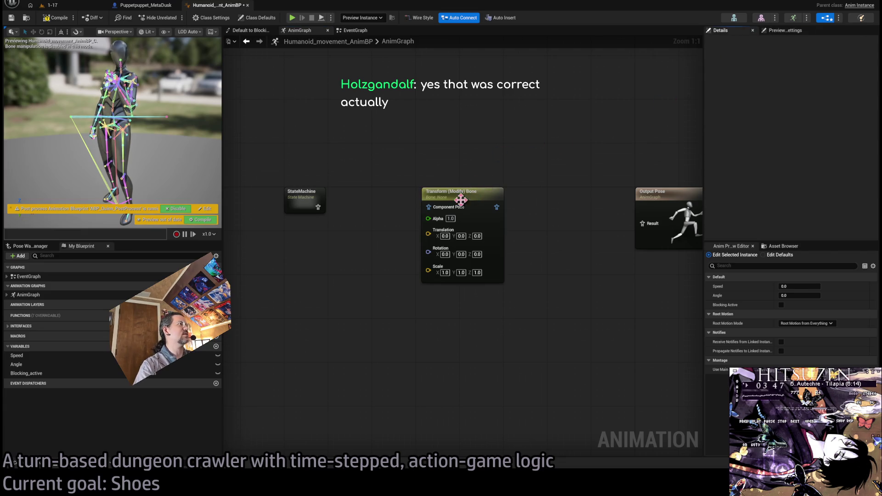
left_click(457, 197)
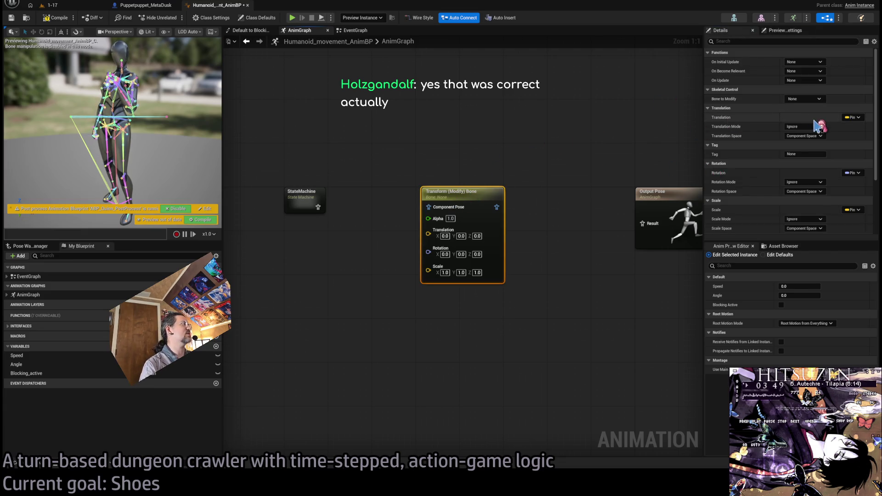
scroll(790, 164, "down", 5)
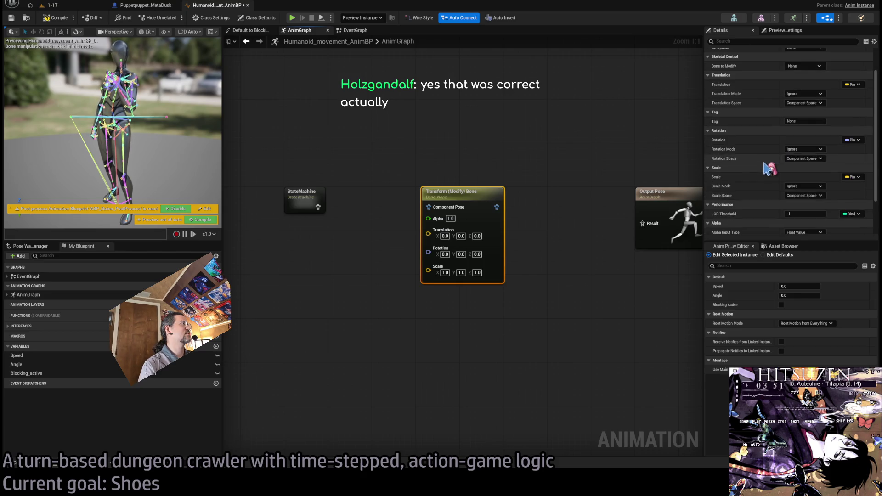
scroll(766, 170, "up", 5)
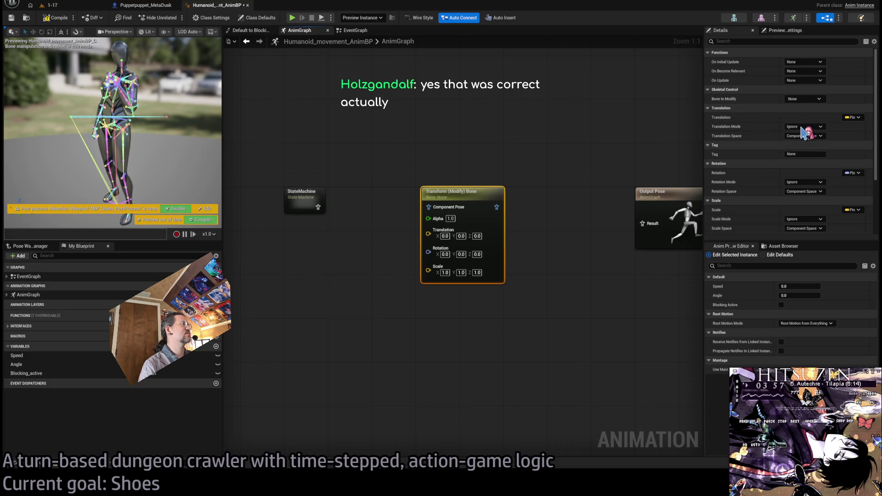
key("alt+Tab")
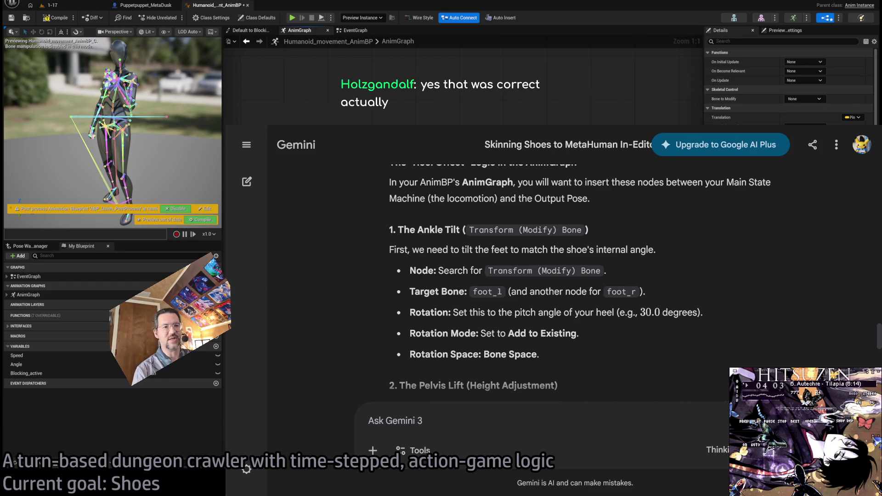
Wire StateMachine through the Transform node into Output Pose and delete the Local To Component and Component To Local converters
key("alt+Tab")
left_click_drag(318, 208, 429, 207)
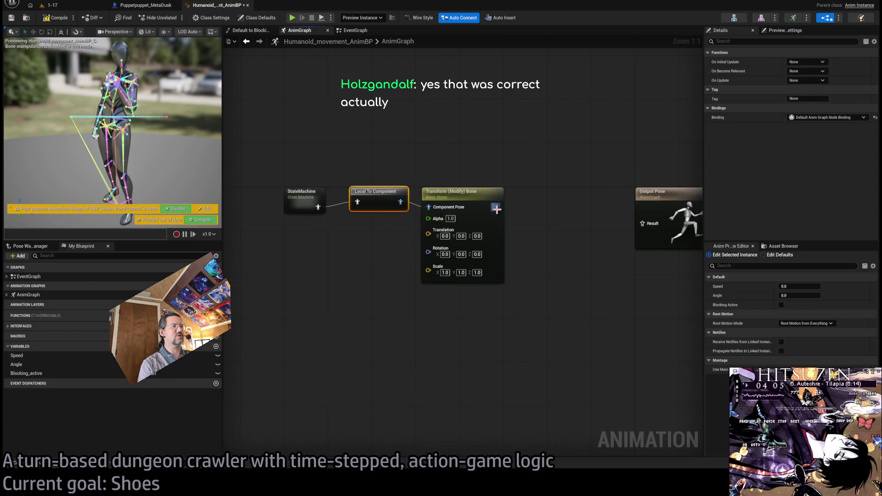
left_click_drag(496, 209, 643, 224)
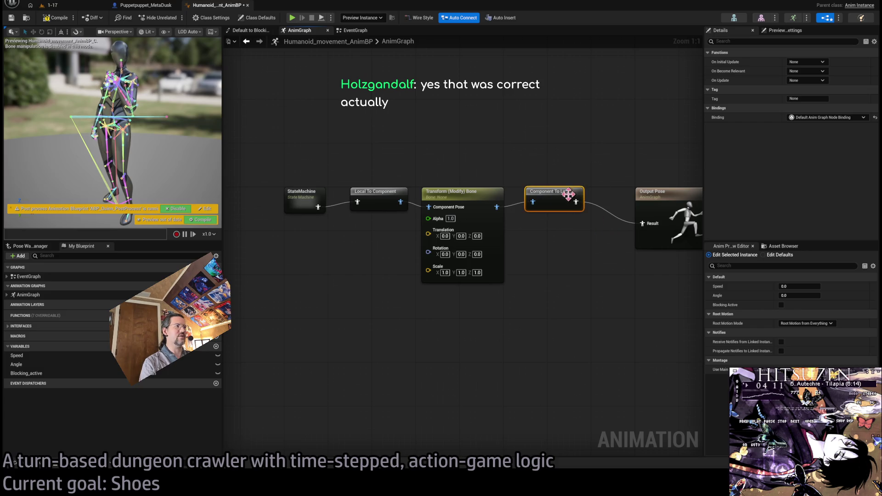
mouse_move(555, 156)
left_mouse_down()
mouse_move(560, 177)
mouse_move(365, 184)
left_mouse_up()
key("Delete")
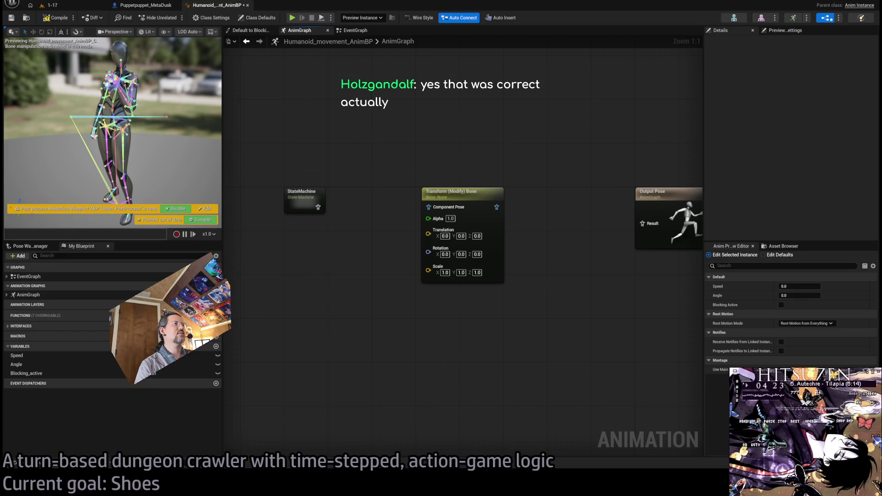
Set the node's Bone to Modify to foot_l and reconnect it between StateMachine and Output Pose
left_click(466, 223)
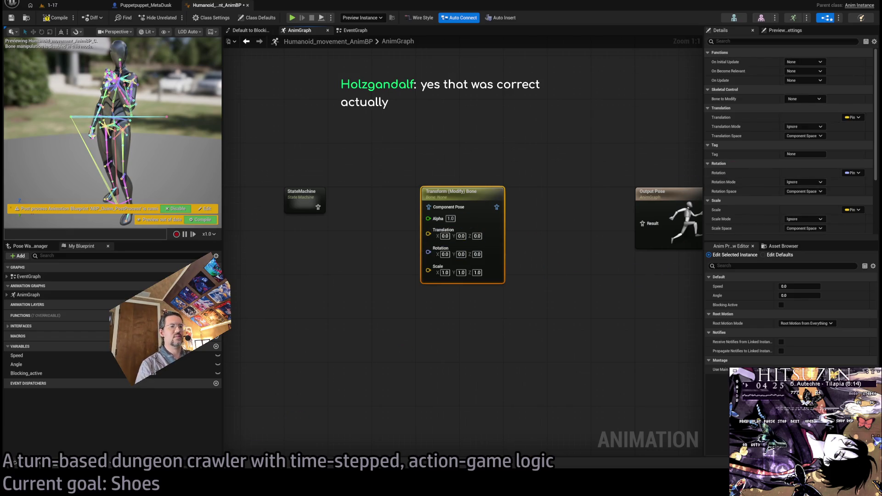
key("alt+Tab")
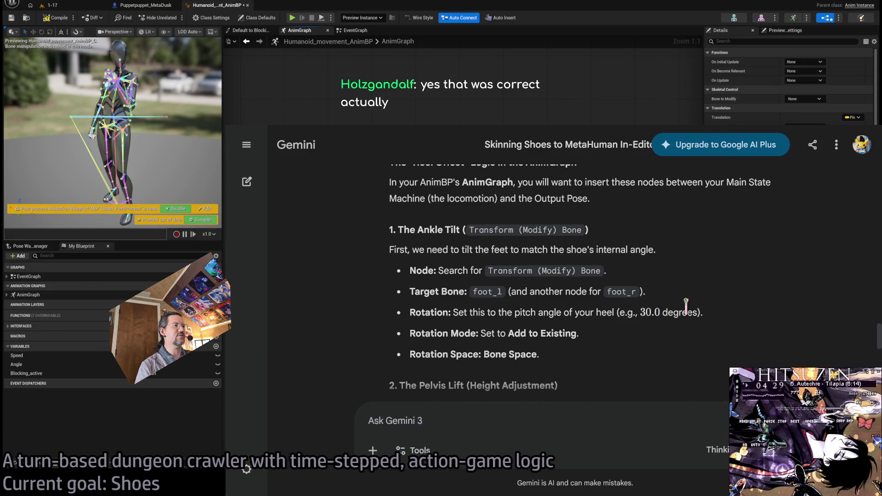
key("alt+Tab")
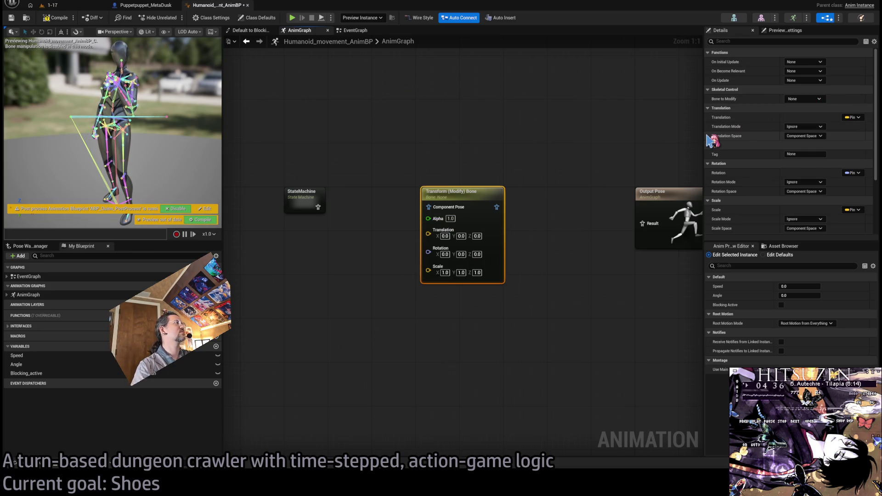
key("ctrl+v")
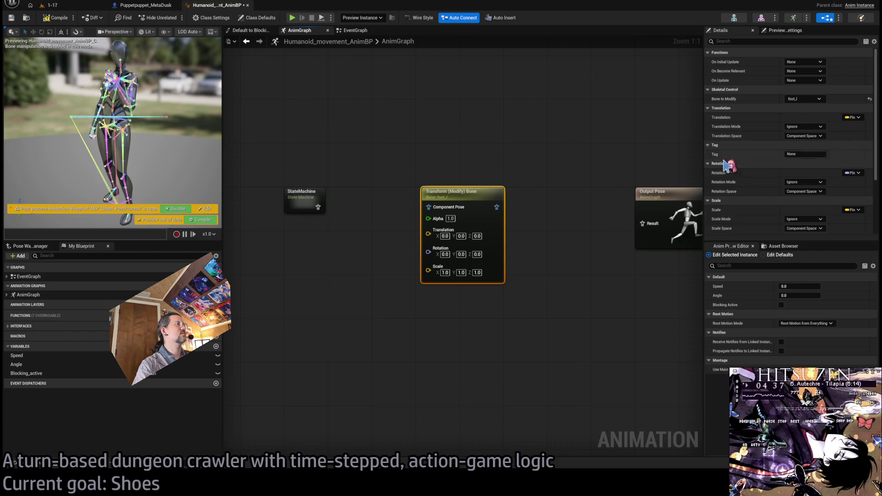
mouse_move(318, 207)
left_mouse_down()
mouse_move(430, 197)
mouse_move(356, 211)
mouse_move(429, 207)
left_mouse_up()
left_click_drag(496, 207, 643, 224)
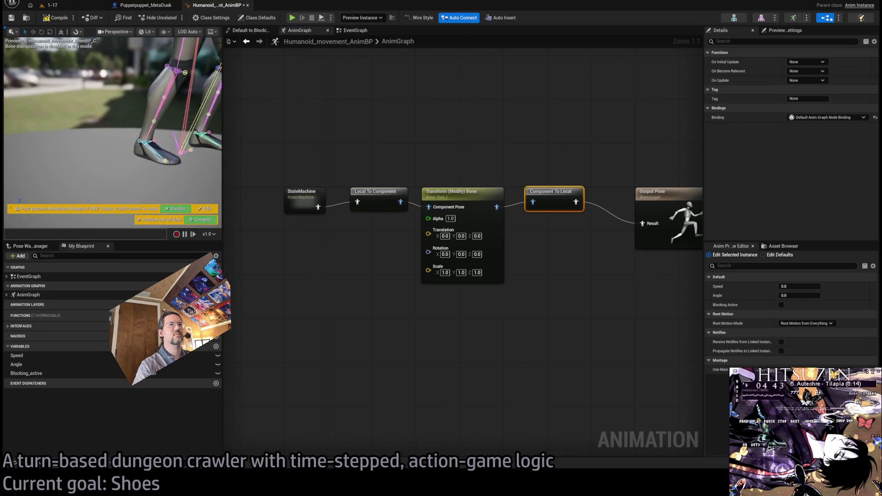
Enter a 20.0 rotation value on the foot_l node and compile the blueprint
left_click(445, 254)
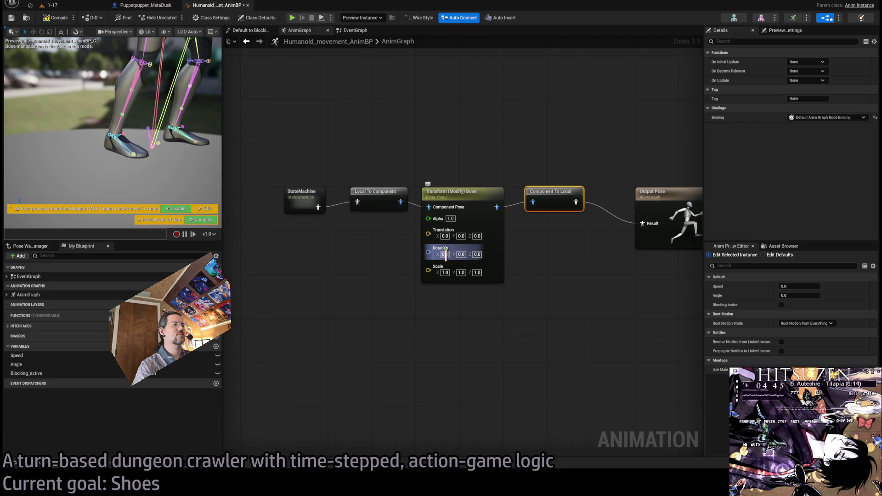
key("Tab")
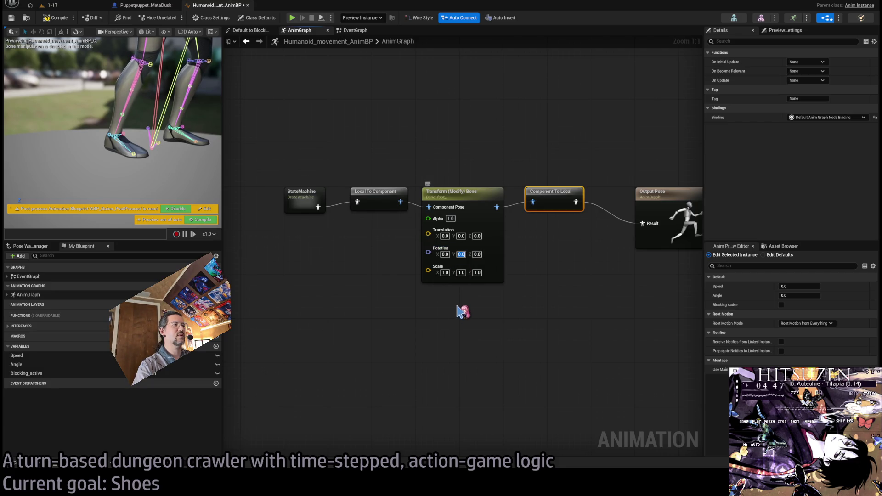
type("2")
key("Return")
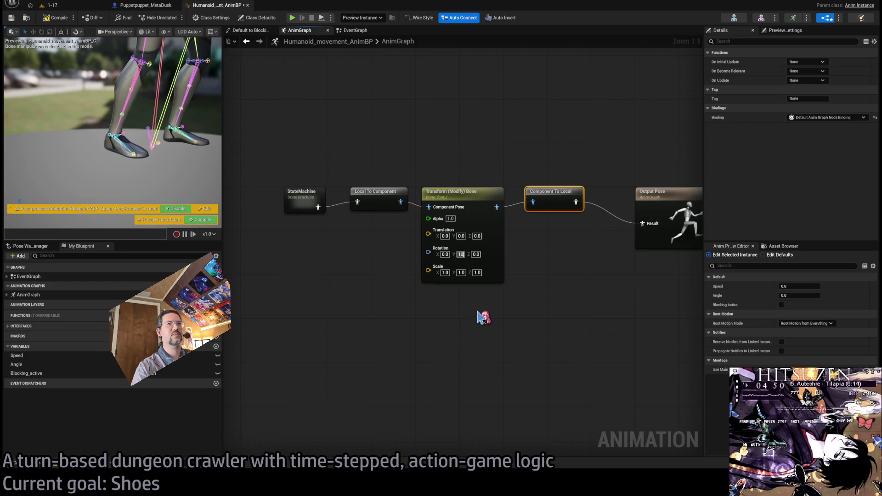
key("Return")
type("20")
key("Return")
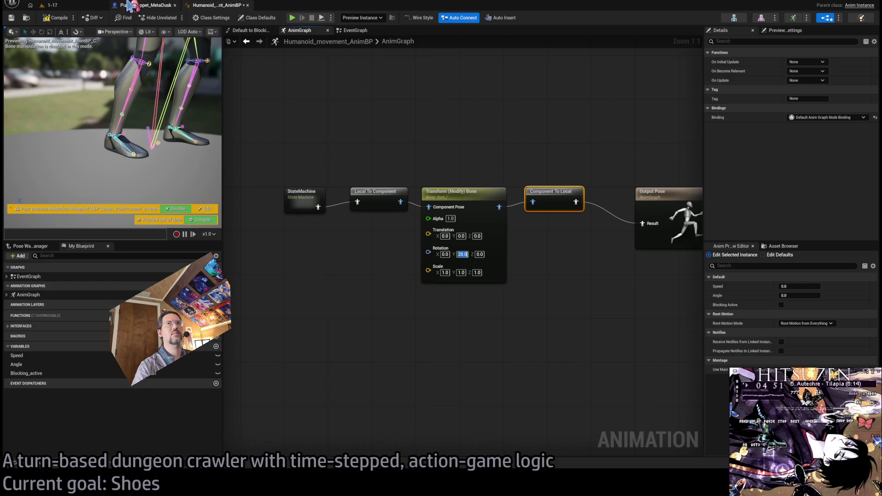
left_click(56, 17)
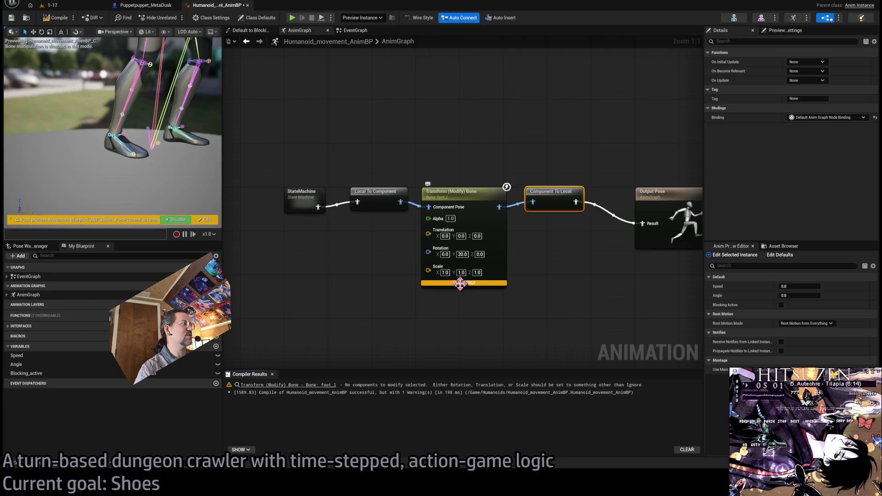
Set Rotation Mode to Add to Existing with Rotation X 30.0 and Y 0
left_click(453, 192)
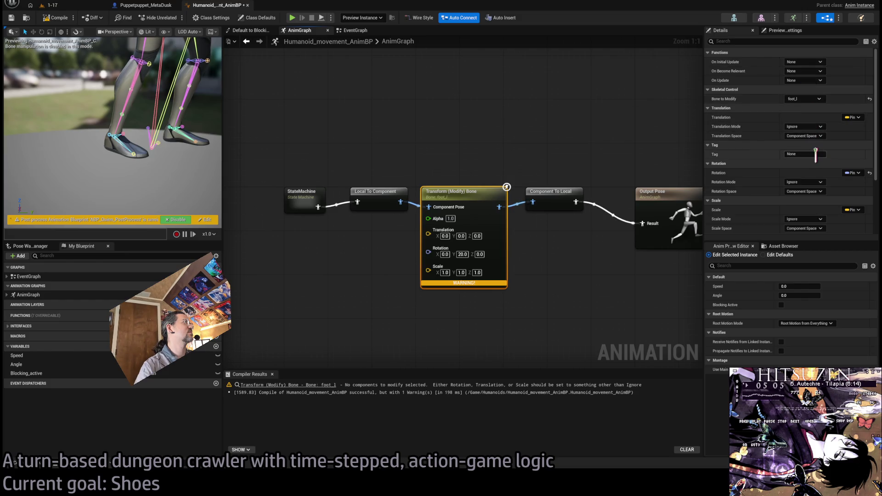
left_click(816, 184)
left_click(802, 203)
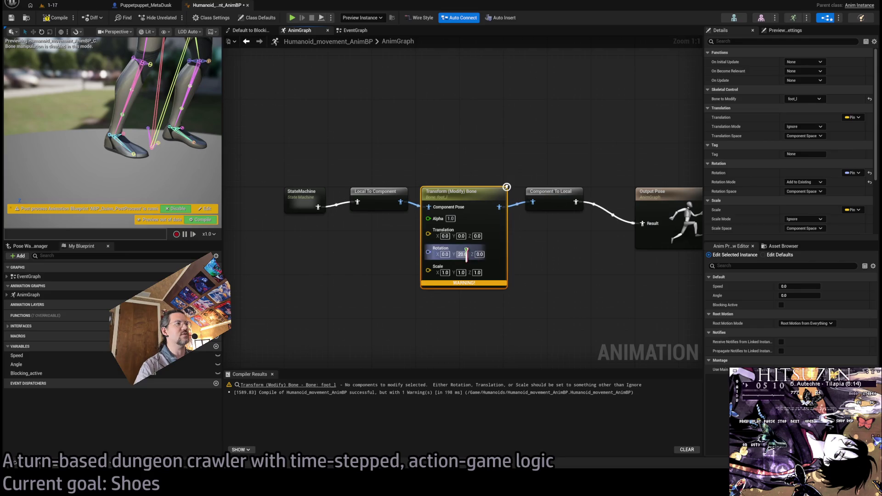
type("30")
key("Return")
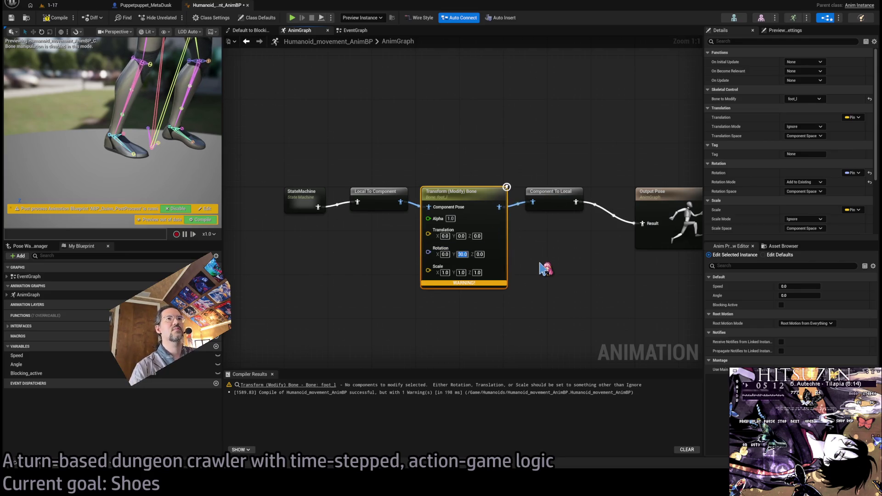
left_click(444, 254)
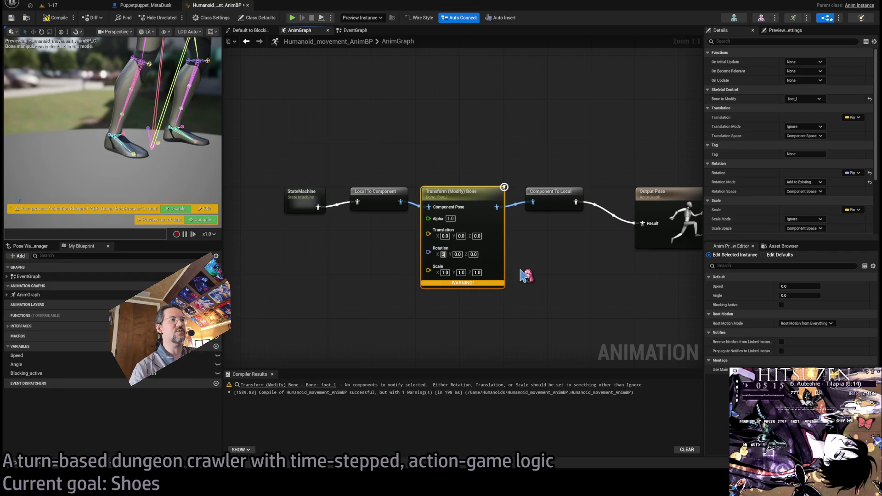
type("0.0")
key("Return")
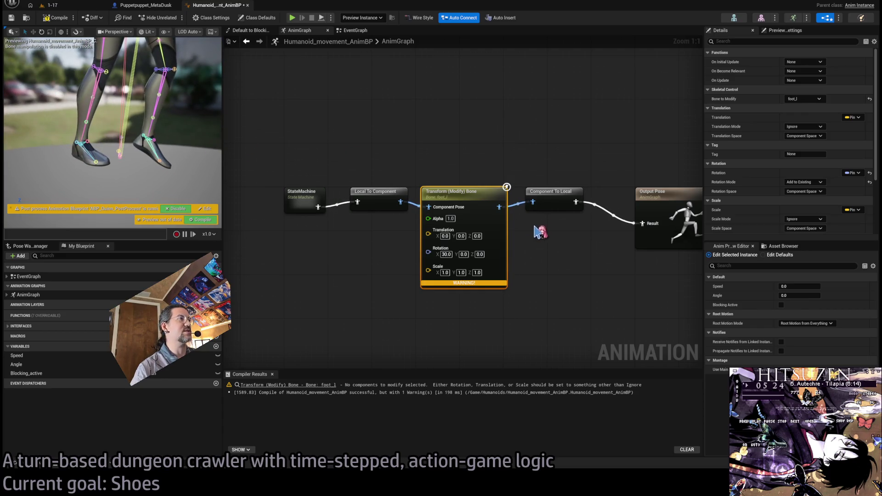
key("Home")
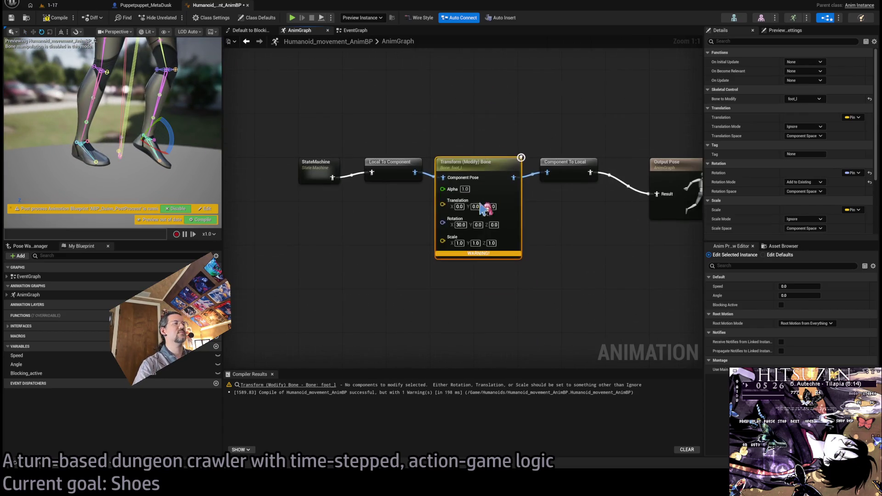
Duplicate the foot_l Transform (Modify) Bone node, chain it after the original, and compile
scroll(482, 209, "down", 2)
mouse_move(331, 167)
left_mouse_down()
mouse_move(442, 204)
mouse_move(258, 204)
left_mouse_up()
left_click(313, 263)
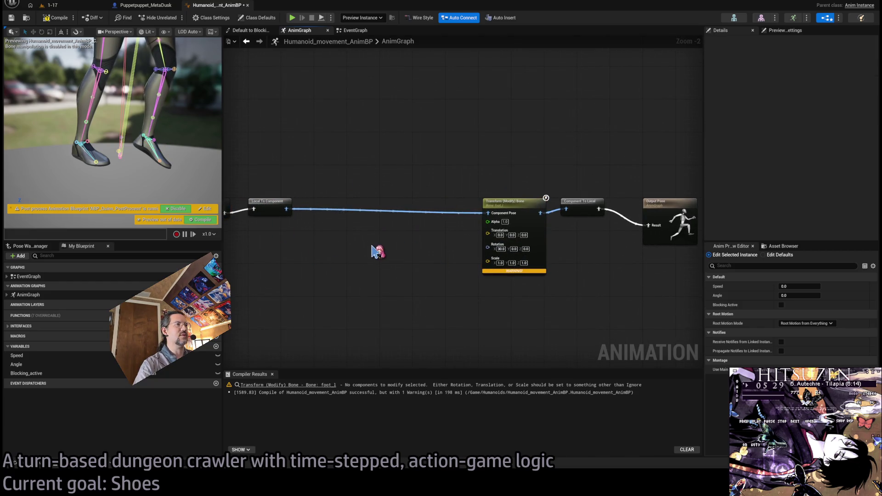
left_click(505, 230)
key("ctrl+d")
mouse_move(407, 236)
left_mouse_down()
mouse_move(421, 212)
mouse_move(412, 208)
left_mouse_up()
left_click_drag(305, 211, 489, 213)
scroll(415, 161, "up", 2)
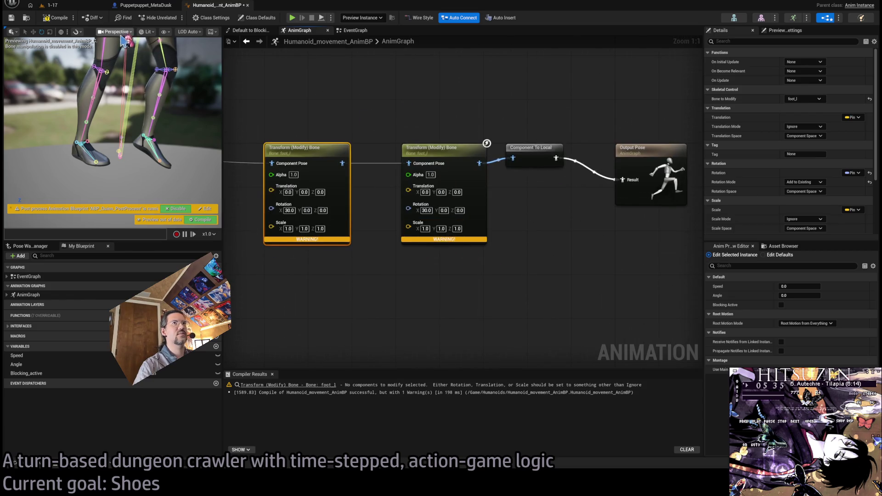
left_click(54, 18)
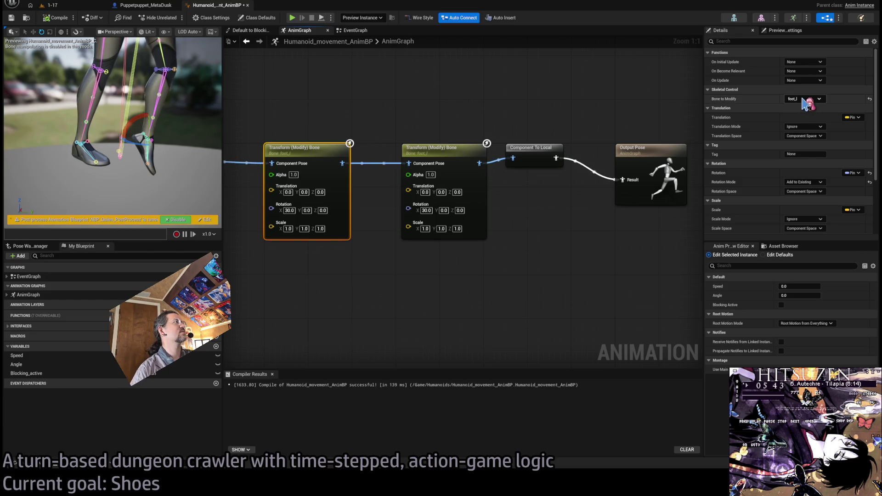
Add a For Each Loop node and move it below the transform nodes
key("Home")
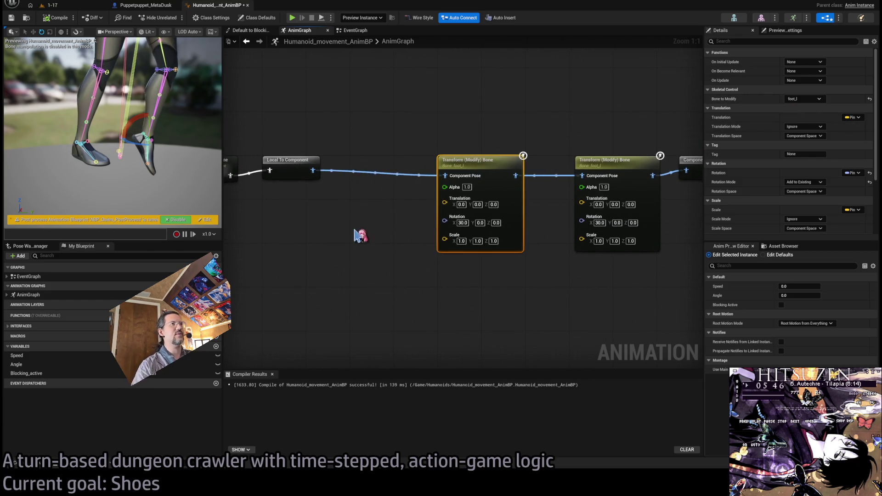
left_click(426, 291)
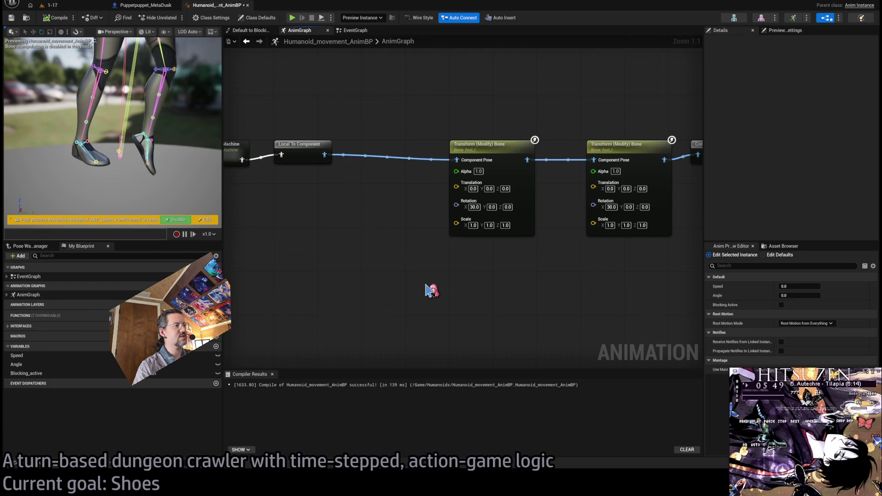
key("ctrl+v")
mouse_move(453, 292)
left_mouse_down()
mouse_move(492, 271)
mouse_move(482, 265)
left_mouse_up()
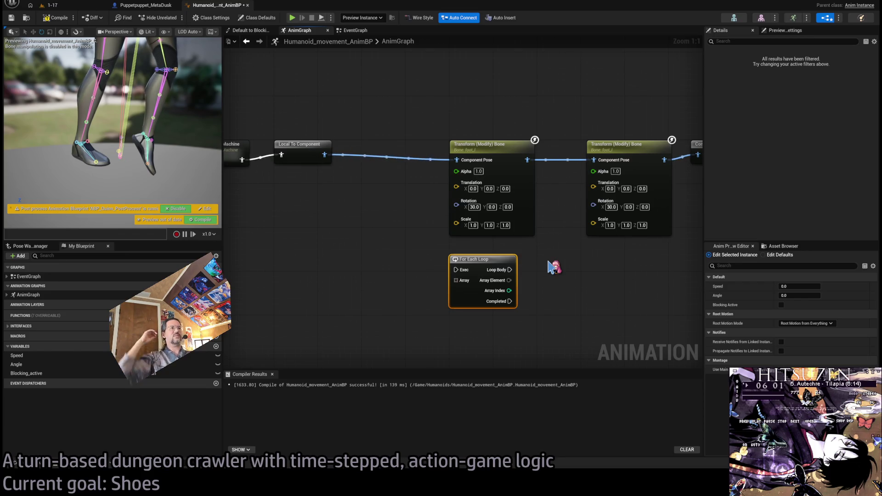
Delete the For Each Loop node and select the first Transform (Modify) Bone node
key("Delete")
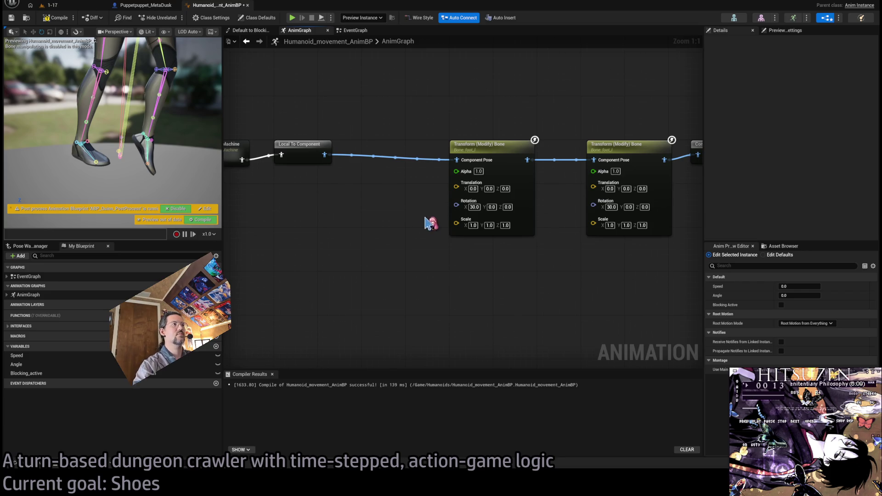
mouse_move(424, 224)
left_mouse_down()
mouse_move(374, 246)
mouse_move(388, 230)
mouse_move(290, 231)
mouse_move(376, 221)
left_mouse_up()
left_click_drag(390, 125, 473, 217)
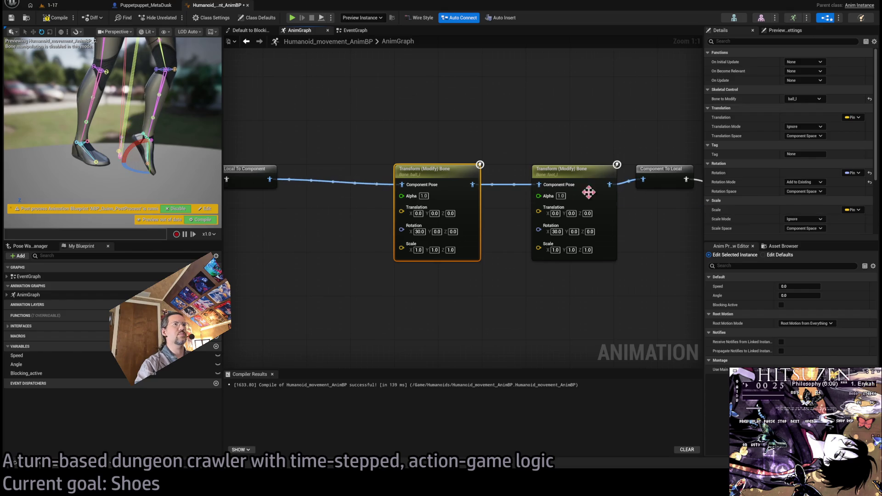
Make the node modify ball_l with Rotation X -30 and recompile
left_click(160, 56)
left_click(58, 18)
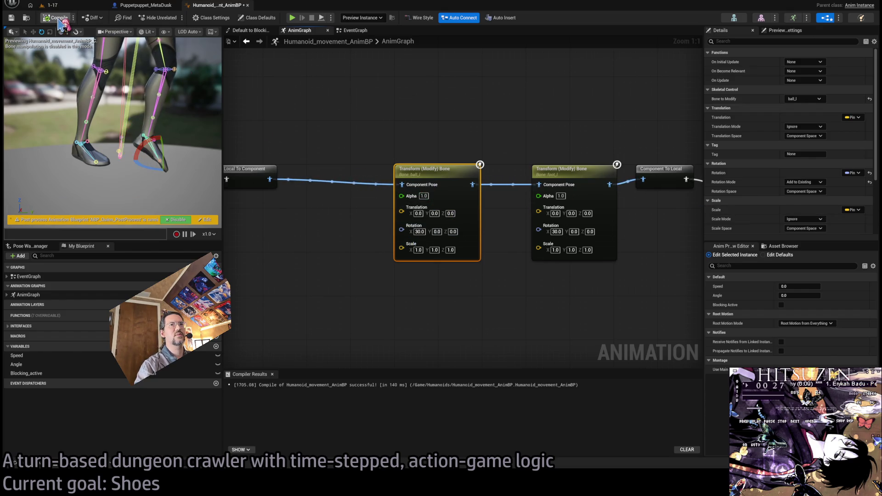
left_click(419, 232)
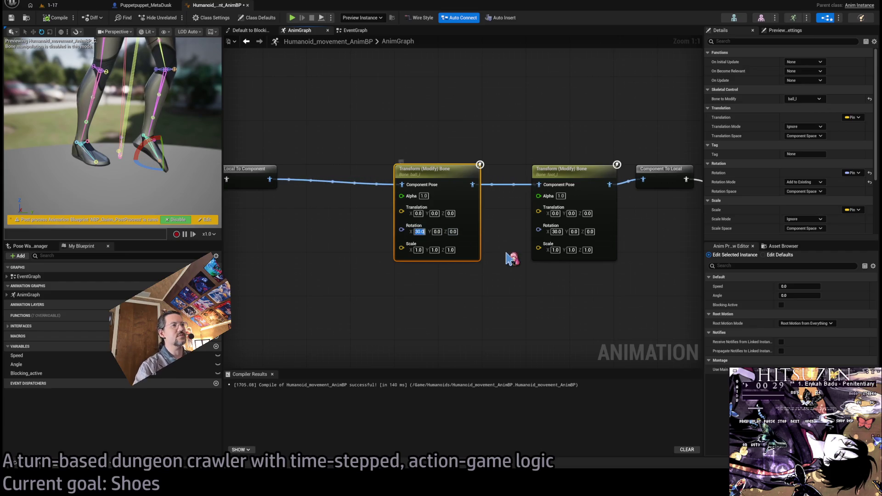
type("-30")
key("Return")
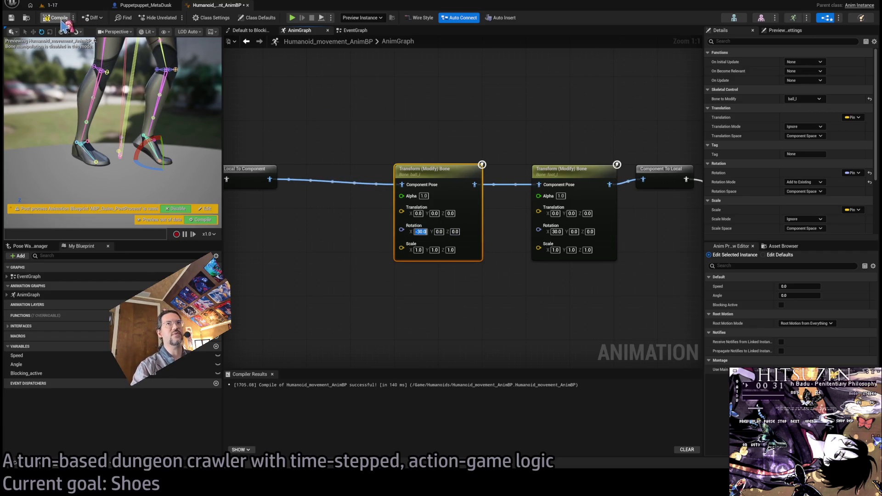
left_click(58, 19)
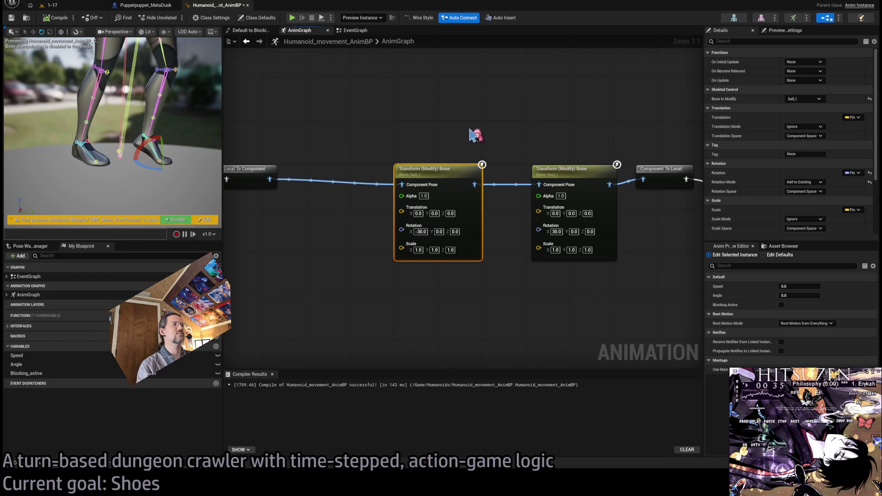
Copy the ball and foot transform pair, paste it below, chain it in series for the right foot, and compile
left_click(470, 132)
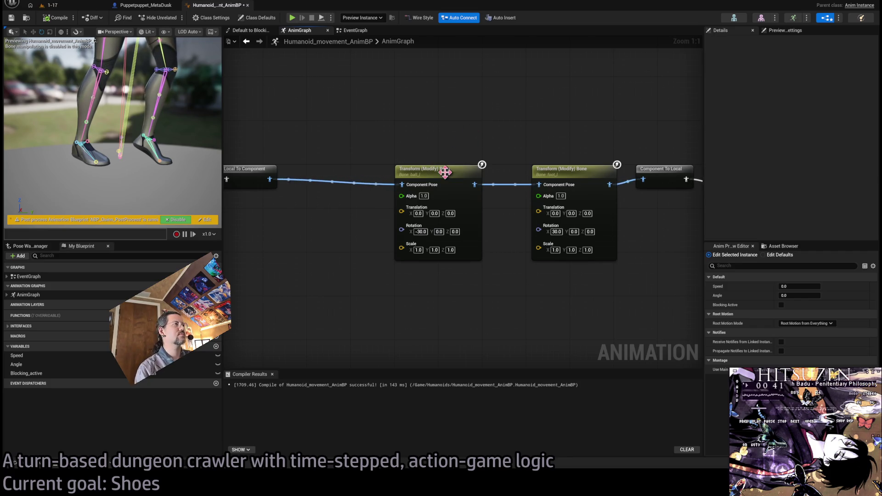
left_click_drag(444, 172, 481, 171)
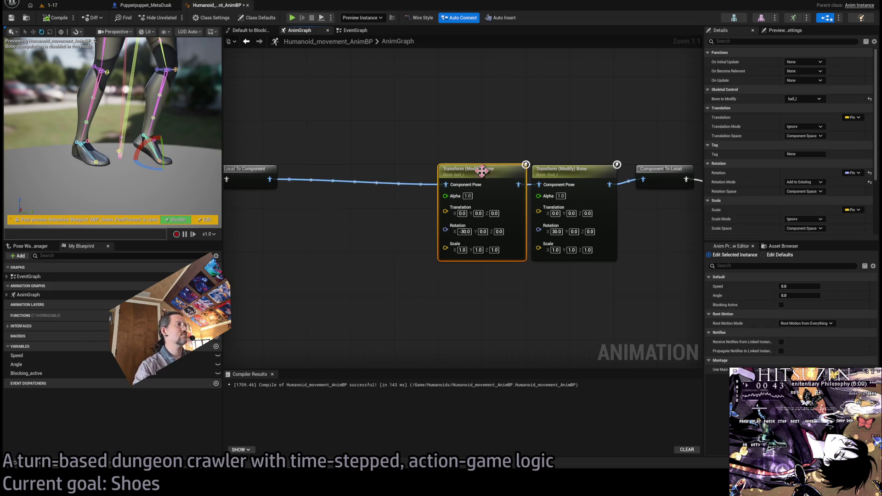
left_click(524, 102)
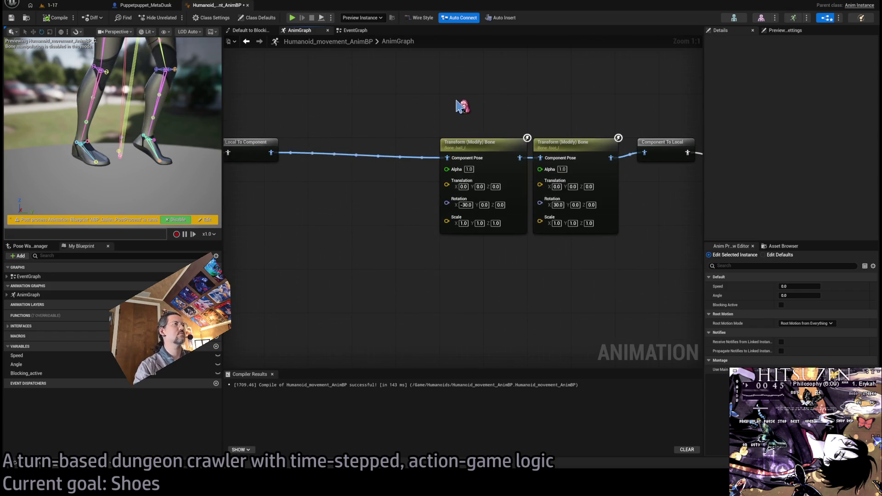
left_click_drag(462, 105, 600, 220)
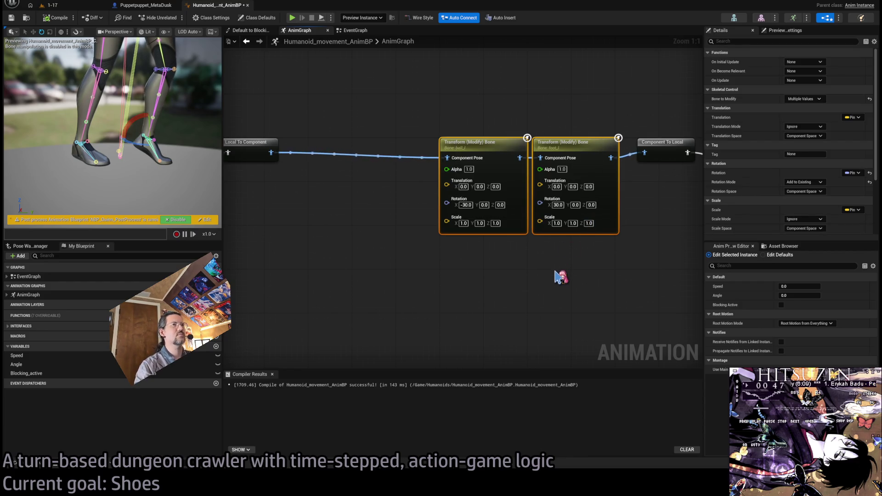
key("ctrl+c")
key("ctrl+v")
left_click_drag(458, 297, 488, 284)
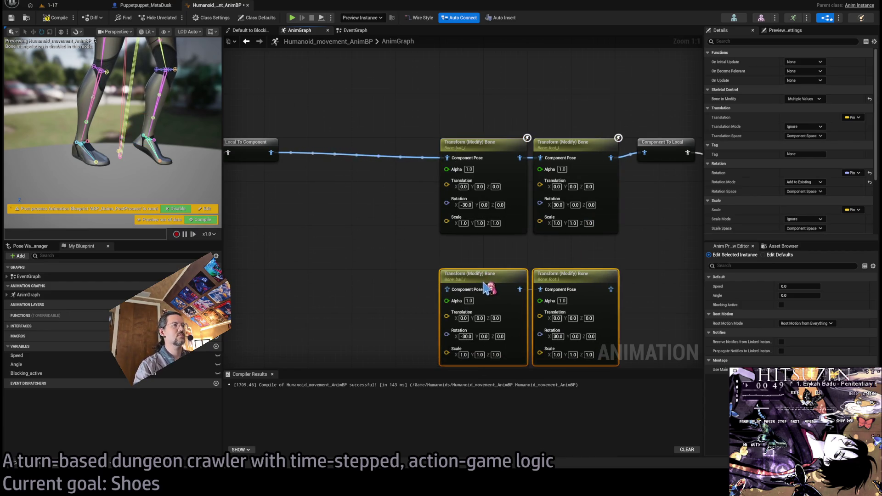
left_click_drag(271, 152, 445, 290)
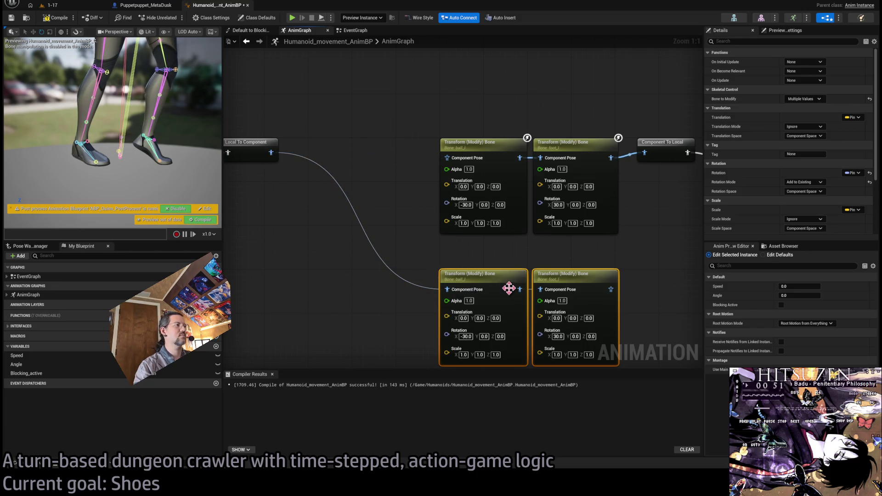
mouse_move(611, 290)
left_mouse_down()
mouse_move(476, 190)
mouse_move(446, 158)
left_mouse_up()
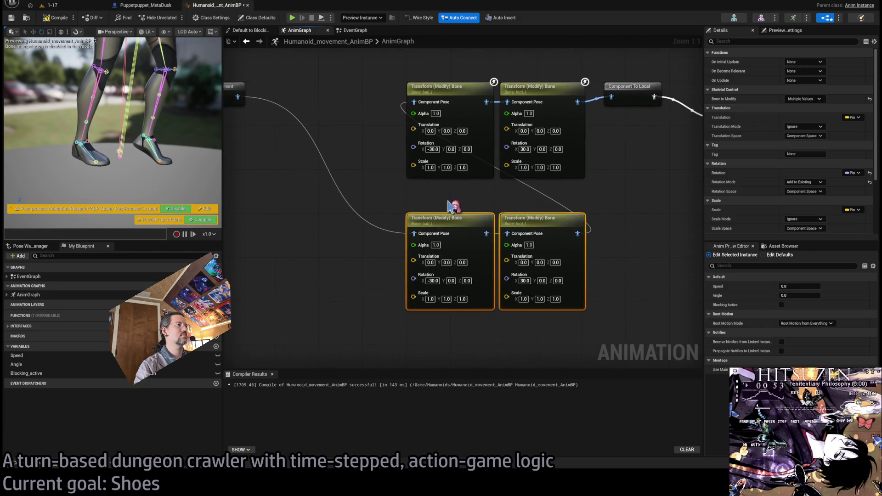
left_click(450, 220)
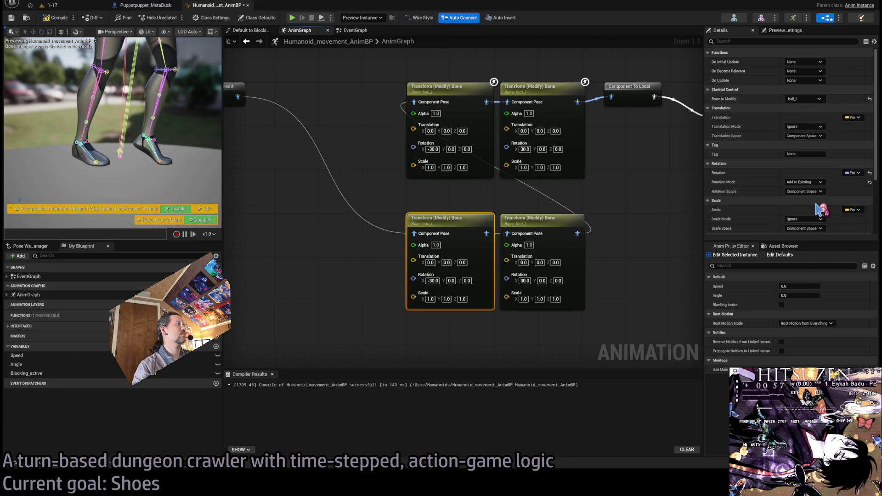
left_click_drag(639, 193, 502, 256)
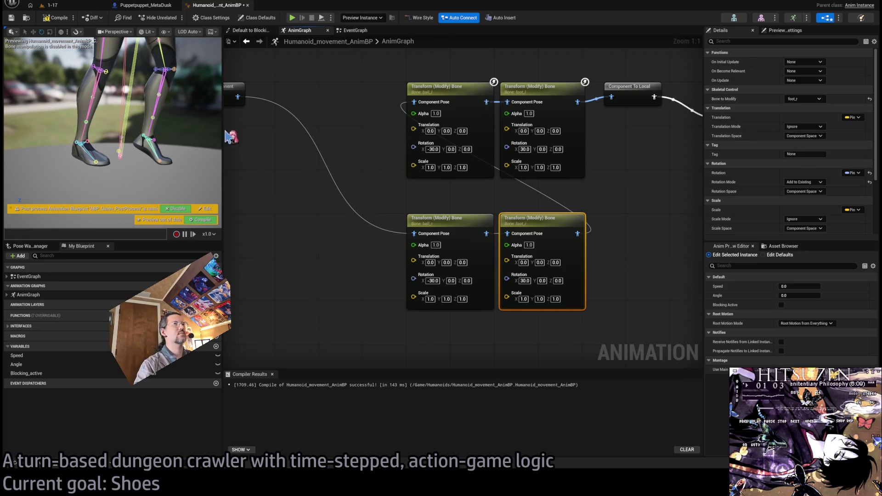
left_click(58, 18)
Temporarily bypass the transform chain to compare poses, then undo it and recompile
scroll(258, 205, "down", 2)
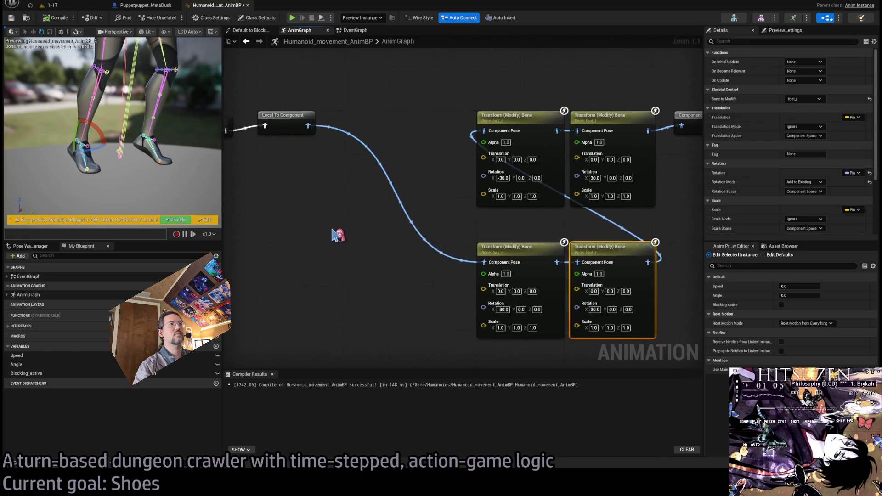
left_click(310, 154)
left_click_drag(304, 144, 370, 148)
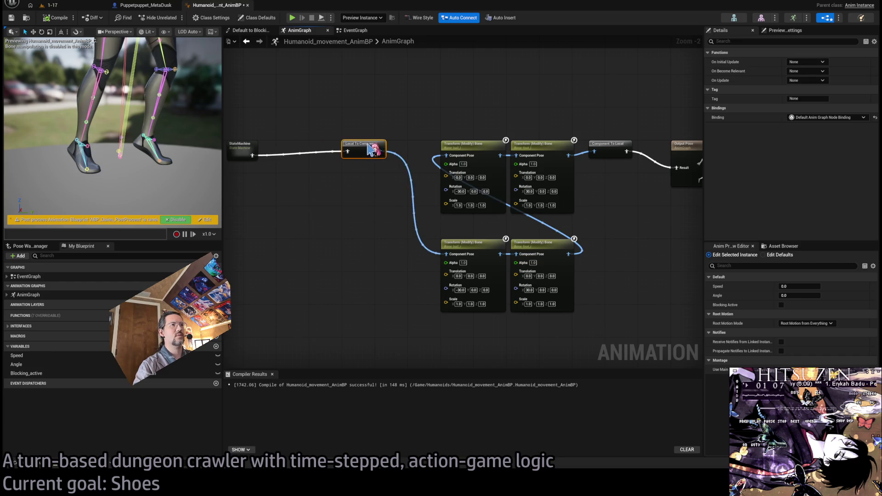
left_click(369, 219)
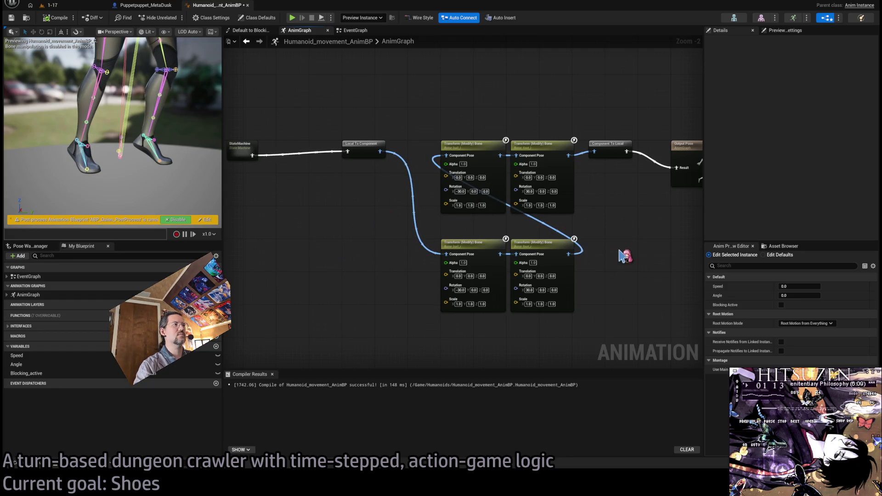
scroll(448, 229, "up", 1)
scroll(492, 233, "up", 1)
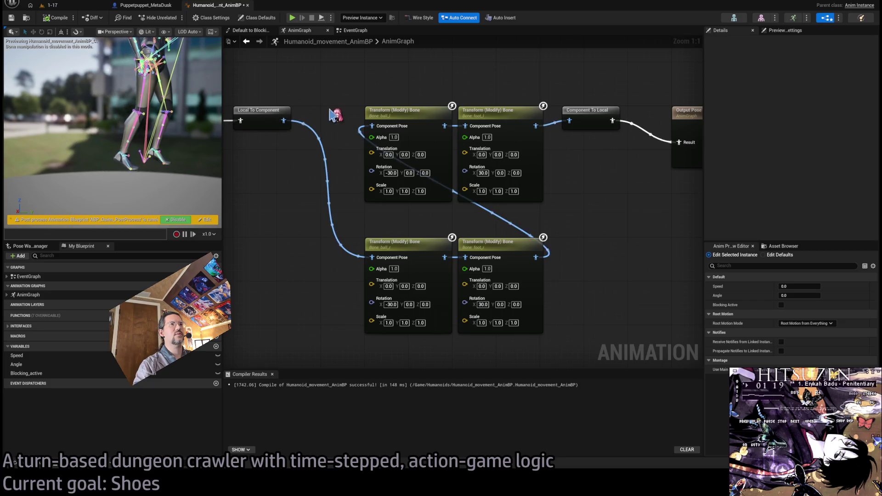
left_click_drag(283, 120, 480, 97)
scroll(460, 152, "down", 2)
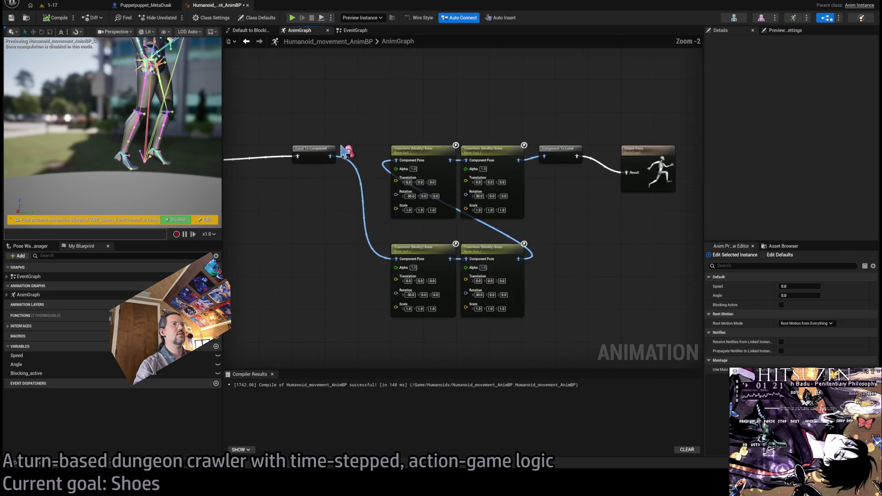
scroll(345, 147, "down", 3)
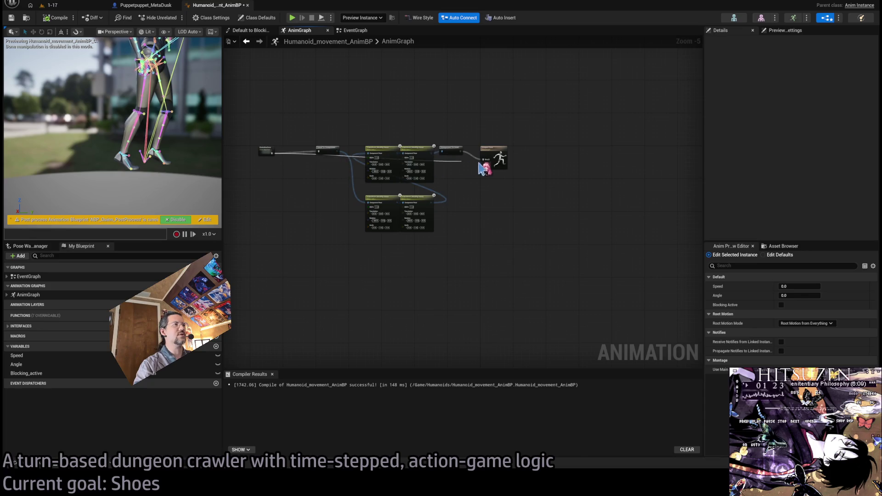
left_click_drag(483, 160, 434, 153)
left_click(55, 18)
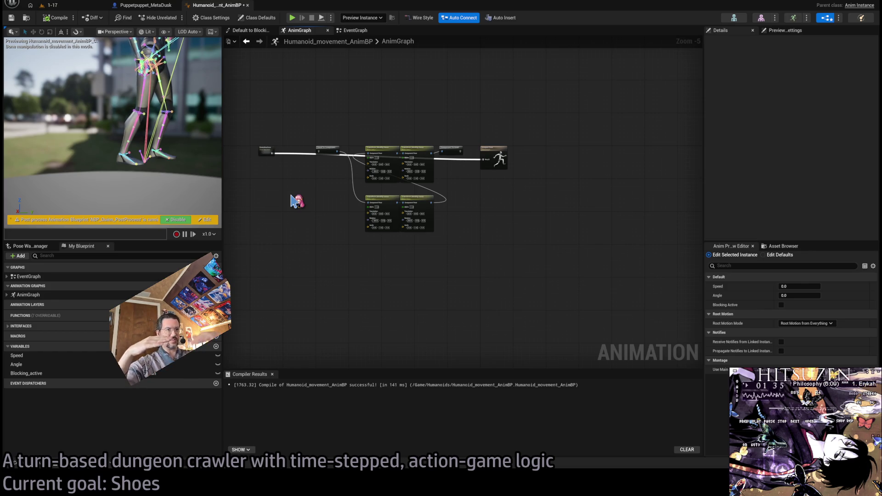
key("ctrl+z")
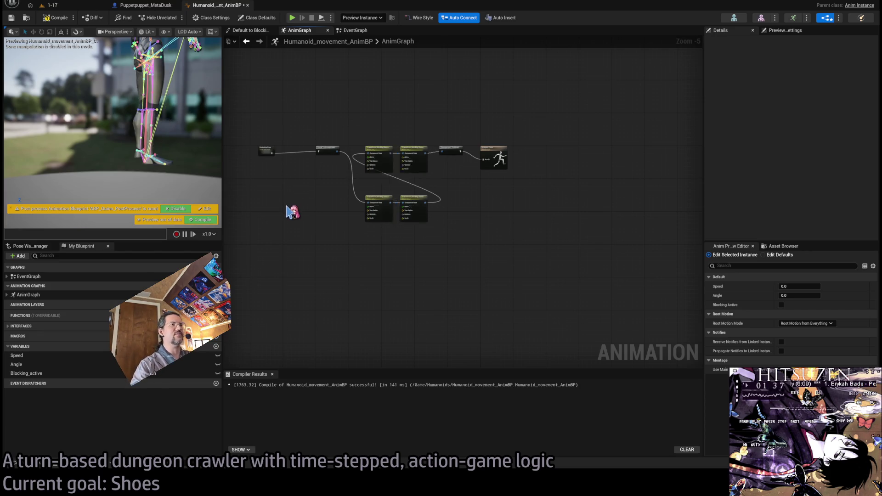
left_click(54, 17)
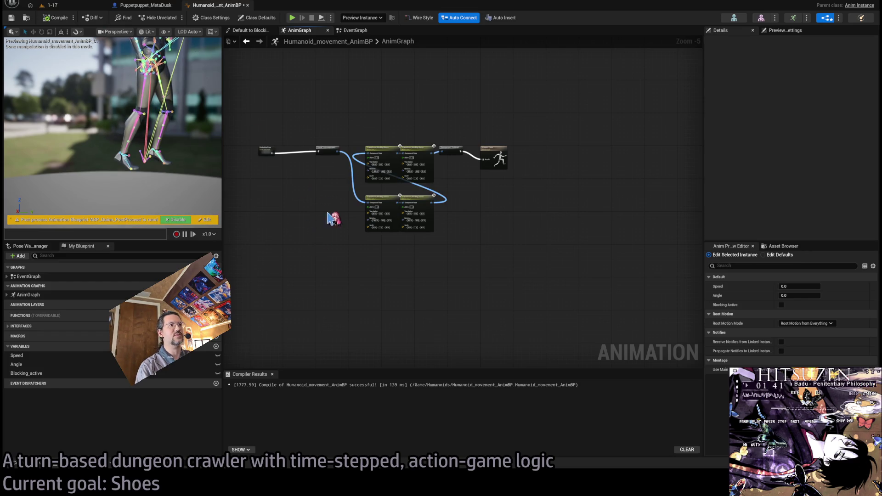
scroll(363, 205, "up", 2)
scroll(404, 196, "up", 1)
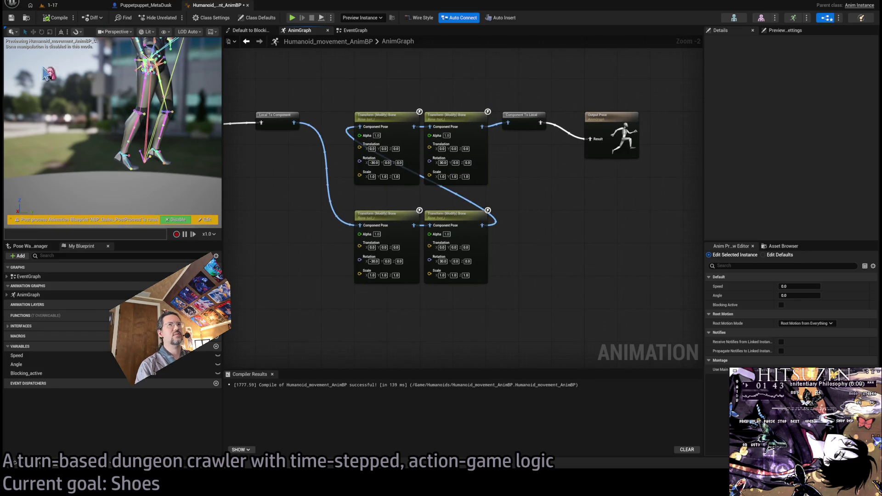
Switch to the 1-17 level and start a Play In Editor session
left_click(49, 5)
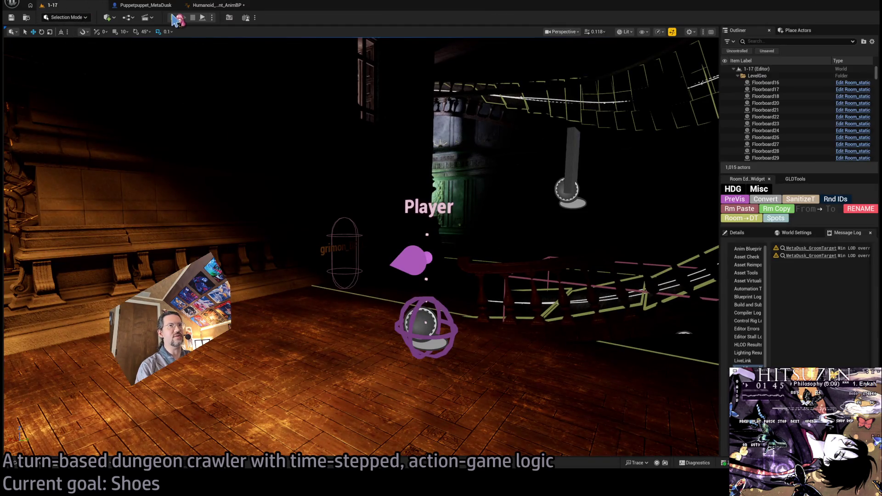
key("alt+p")
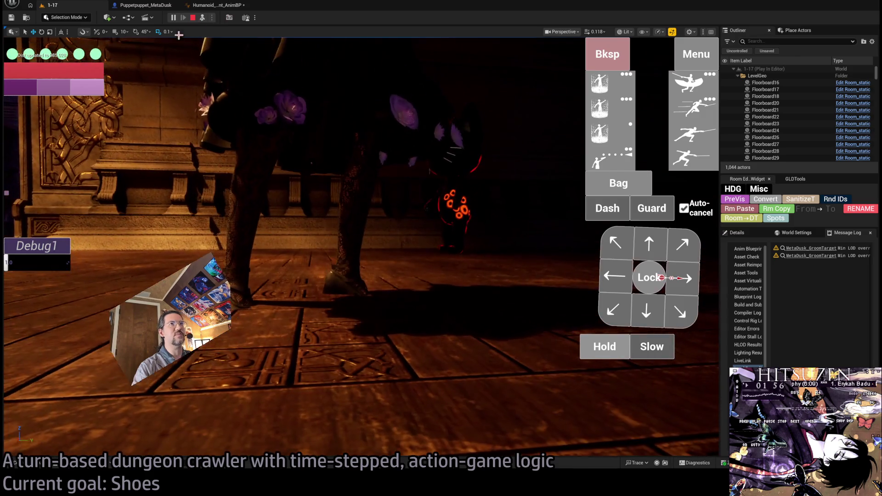
Split the Rotation pins of the ball_l, foot_l, ball_r and foot_r nodes into separate axes
left_click(221, 5)
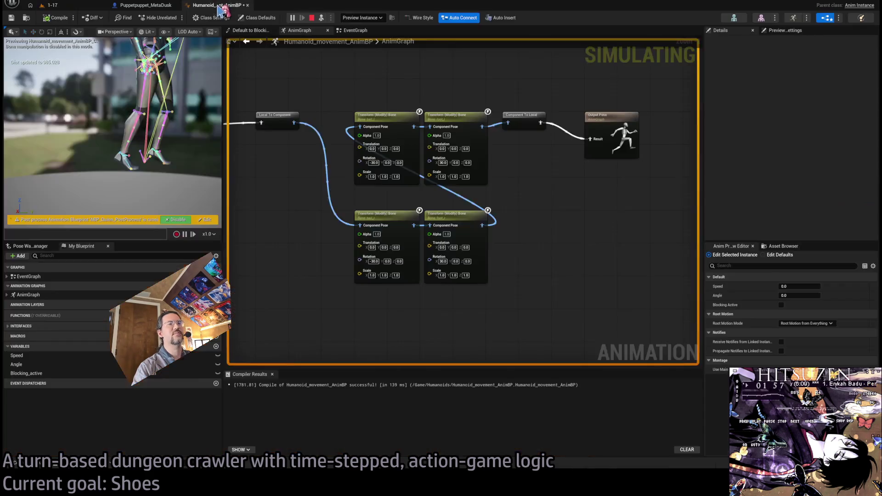
scroll(331, 180, "up", 3)
left_click(365, 187)
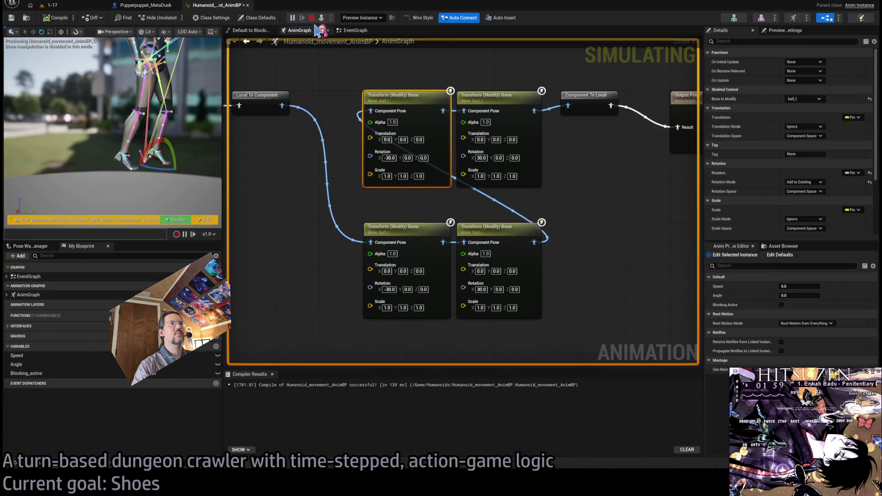
left_click(311, 17)
left_click_drag(375, 161, 437, 173)
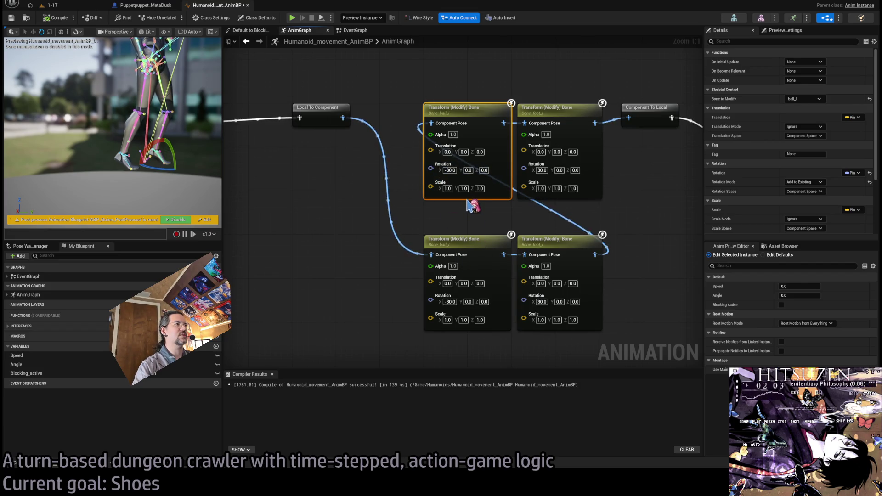
scroll(468, 253, "down", 1)
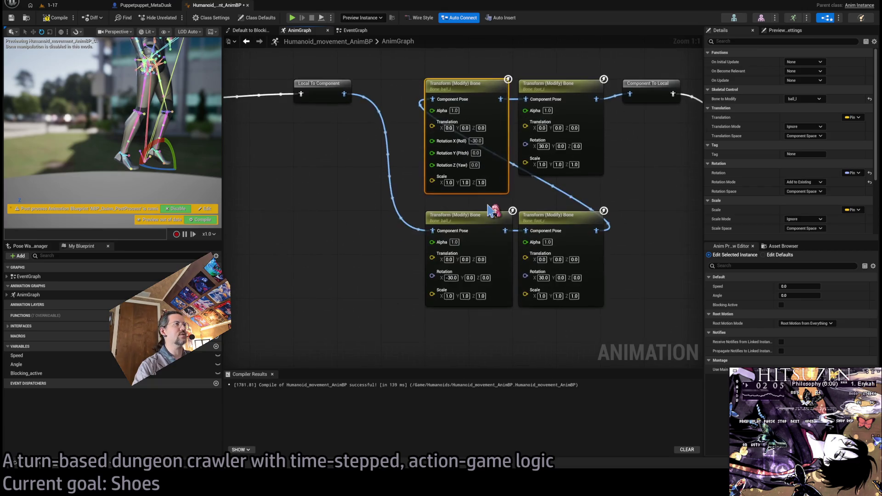
left_click(538, 171)
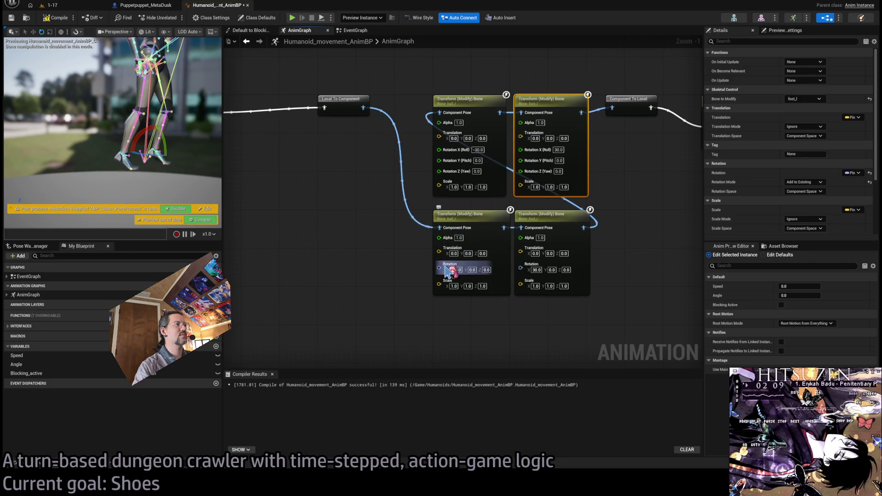
left_click(459, 276)
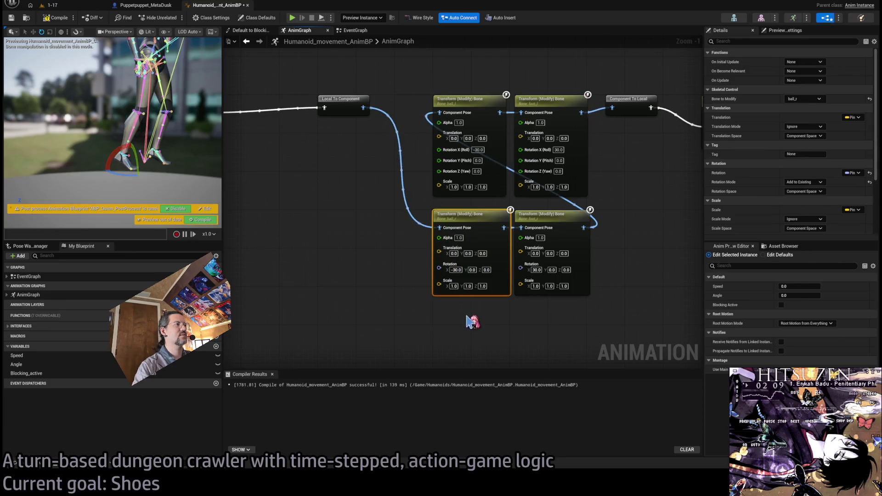
left_click(532, 278)
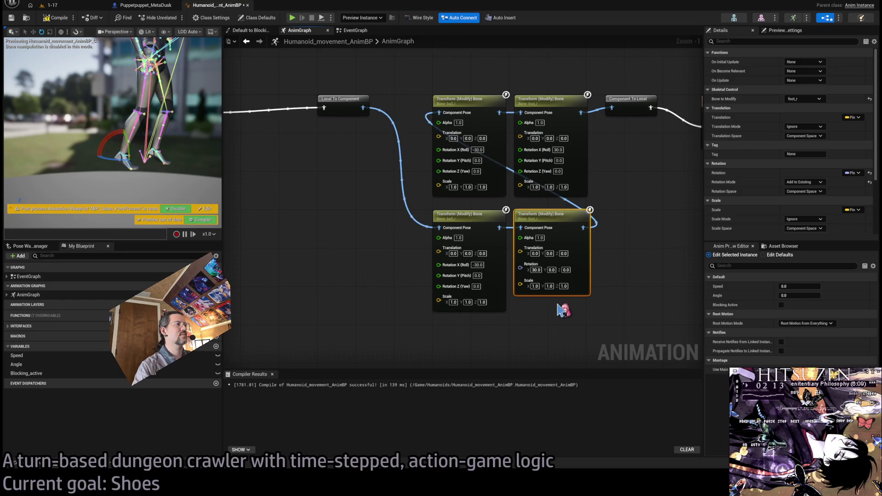
left_click_drag(317, 276, 335, 266)
left_click(335, 267)
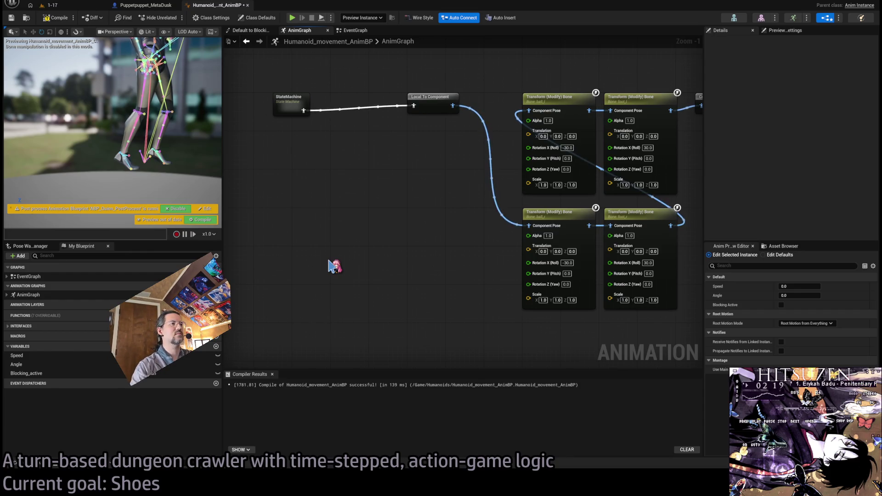
Paste a Make Literal Float node and feed it into a -1.0 math node
key("ctrl+v")
mouse_move(344, 259)
left_mouse_down()
mouse_move(317, 222)
mouse_move(352, 252)
left_mouse_up()
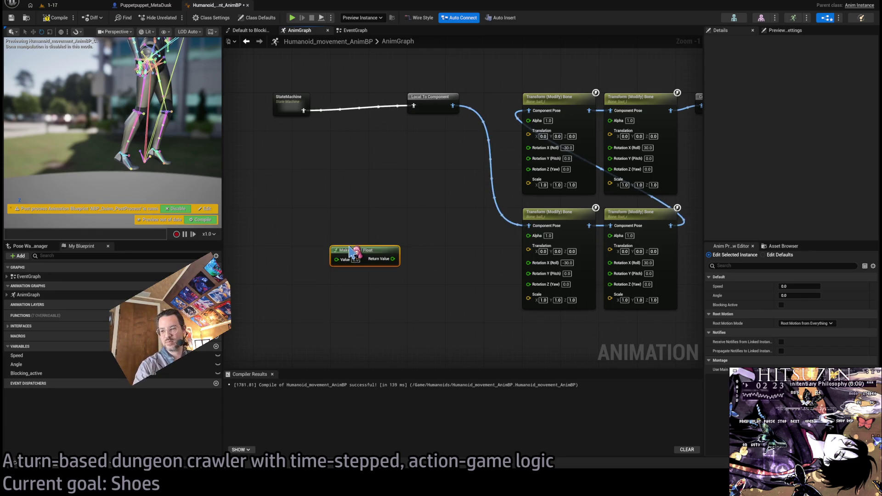
scroll(419, 248, "up", 1)
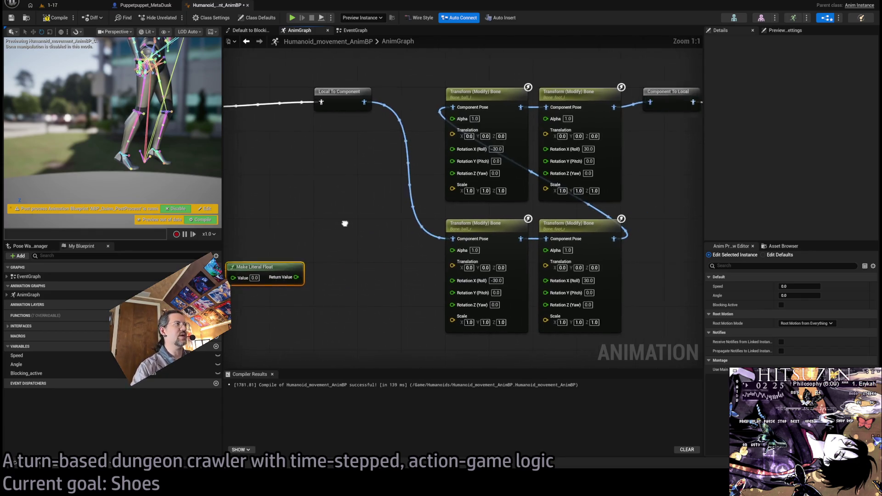
mouse_move(313, 276)
left_mouse_down()
mouse_move(423, 252)
mouse_move(412, 203)
mouse_move(418, 247)
mouse_move(419, 221)
mouse_move(377, 212)
mouse_move(405, 272)
mouse_move(403, 211)
left_mouse_up()
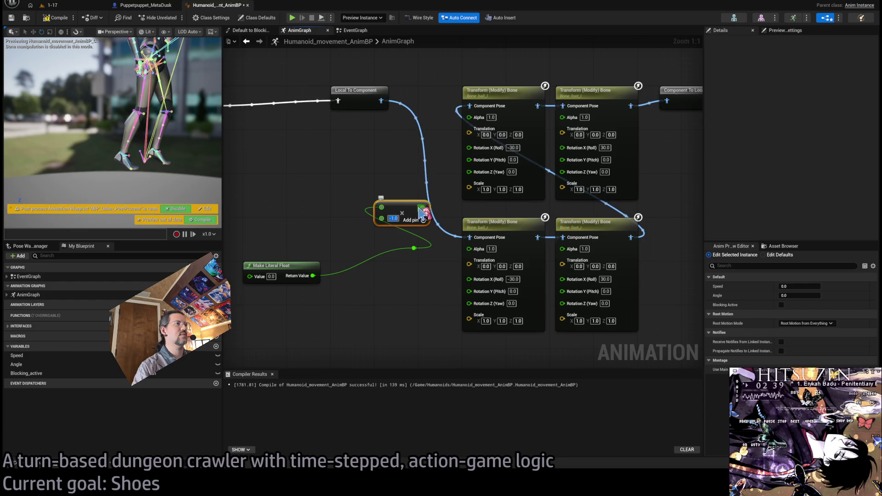
key("Return")
Wire the float and its -1.0 node into the four foot nodes' Roll pins, set 20.0, and compile
left_click_drag(450, 152, 470, 147)
left_click_drag(423, 212, 470, 279)
left_click_drag(570, 162, 562, 147)
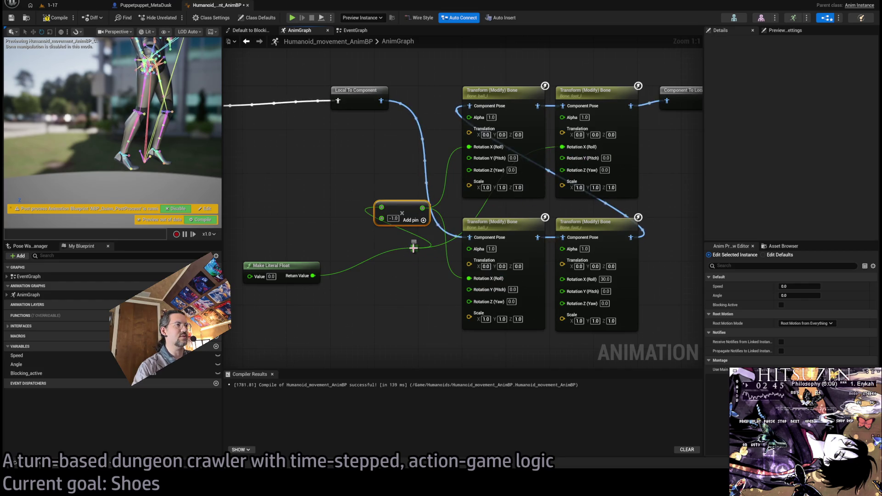
left_click_drag(361, 304, 461, 303)
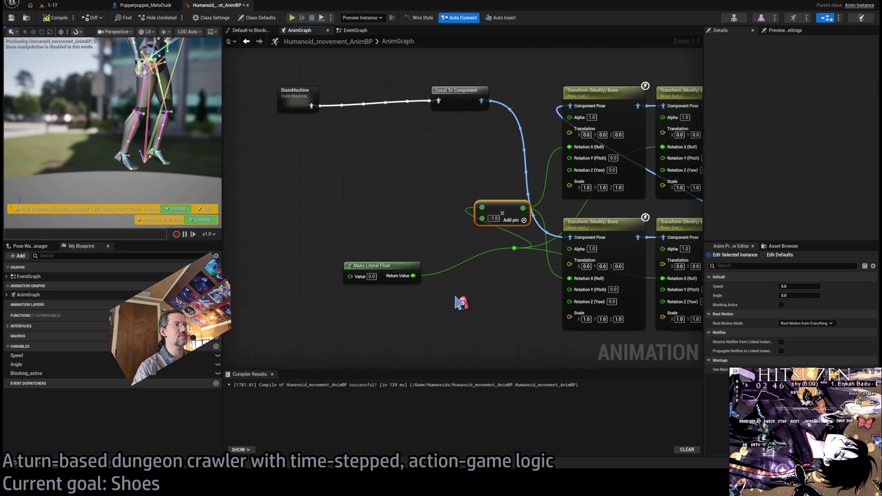
left_click(371, 276)
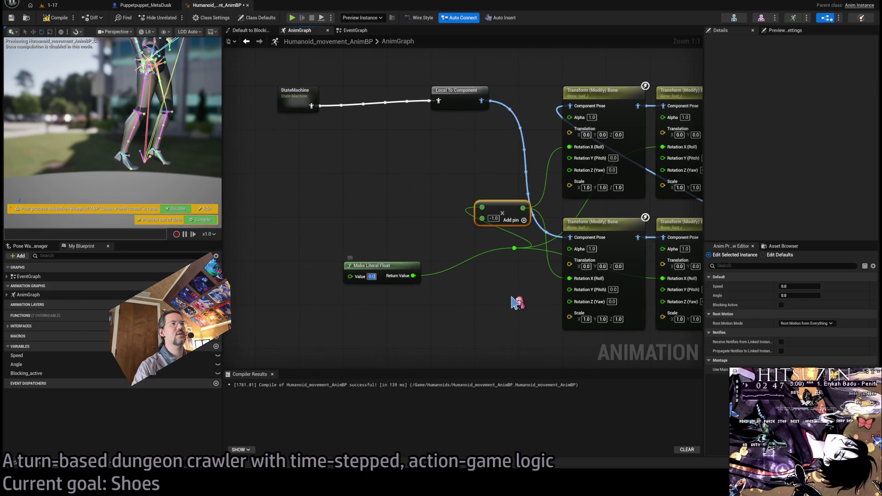
left_click(58, 18)
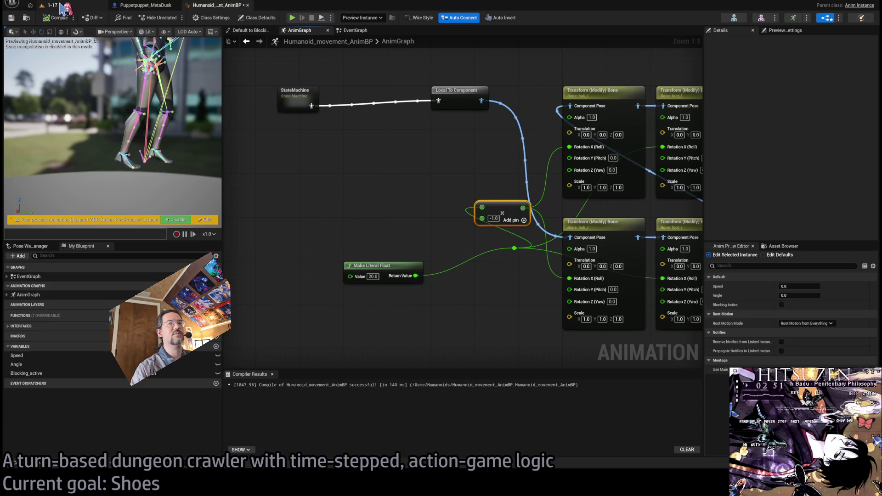
Play level 1-17 and eject to an unlit view to inspect the heeled feet, then return to the AnimBP
left_click(63, 5)
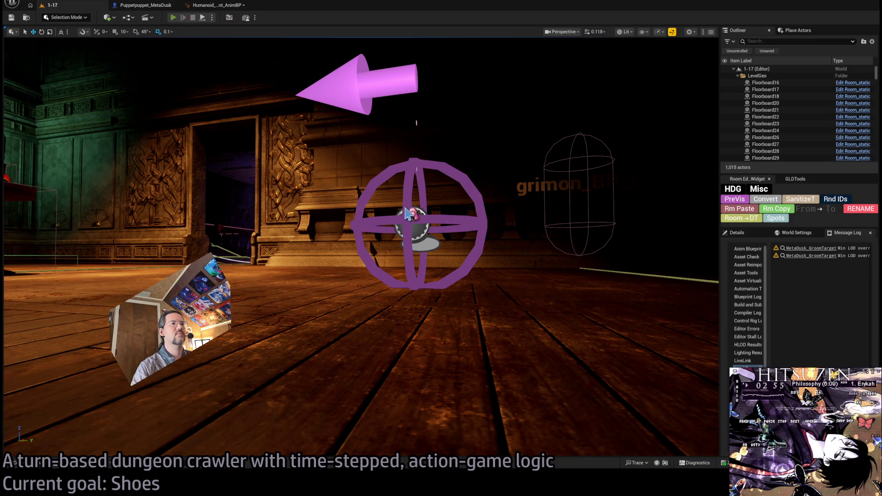
key("alt+p")
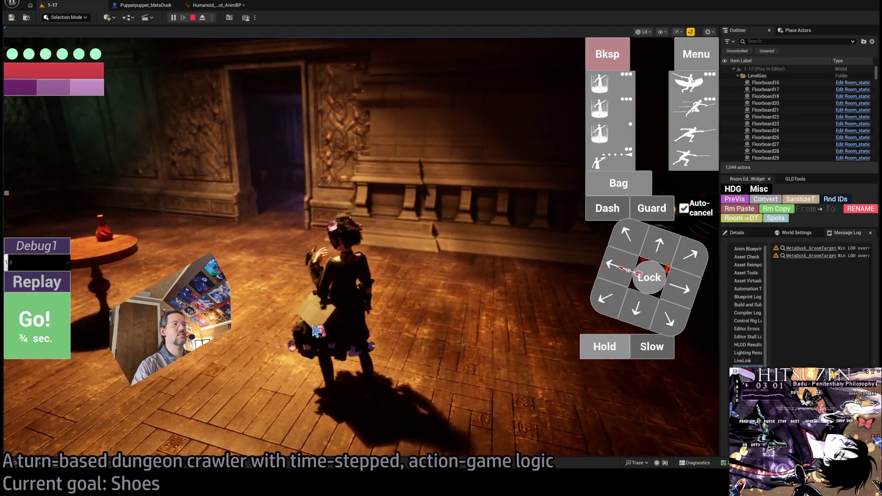
key("F8")
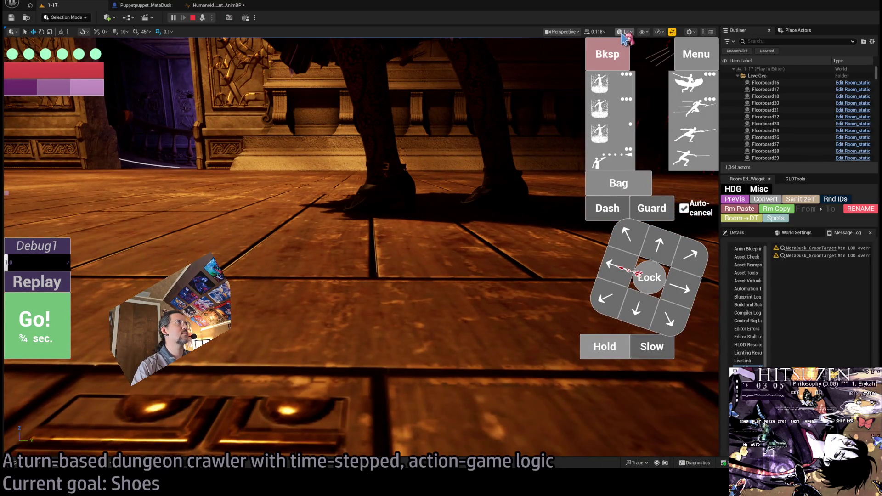
key("alt+3")
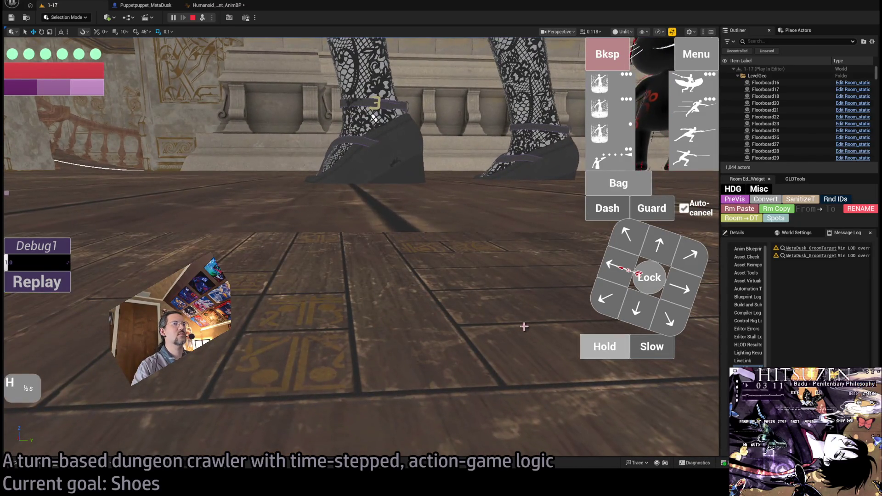
left_click(599, 354)
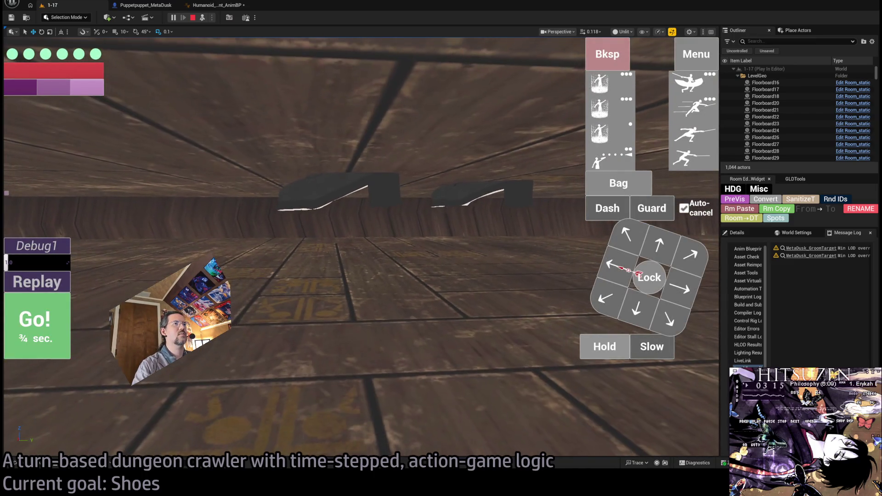
left_click(222, 8)
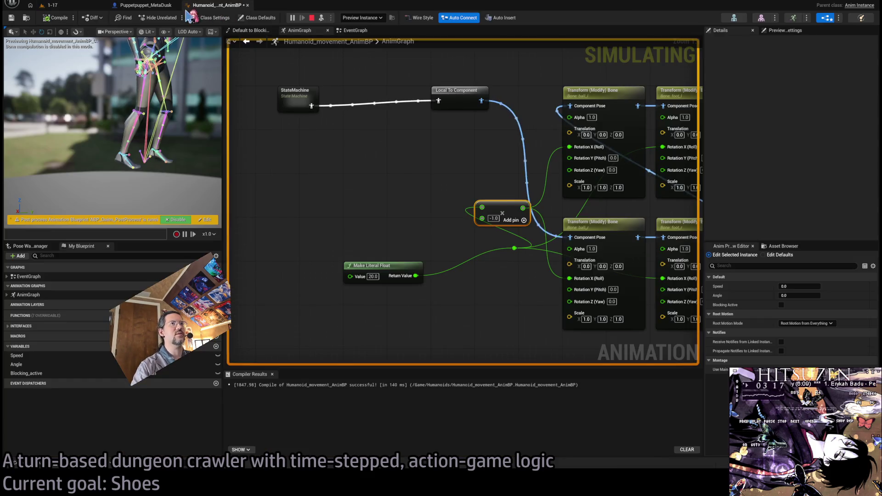
Lower the heel float value to 18.0 and recompile the animation blueprint
type("18")
key("Return")
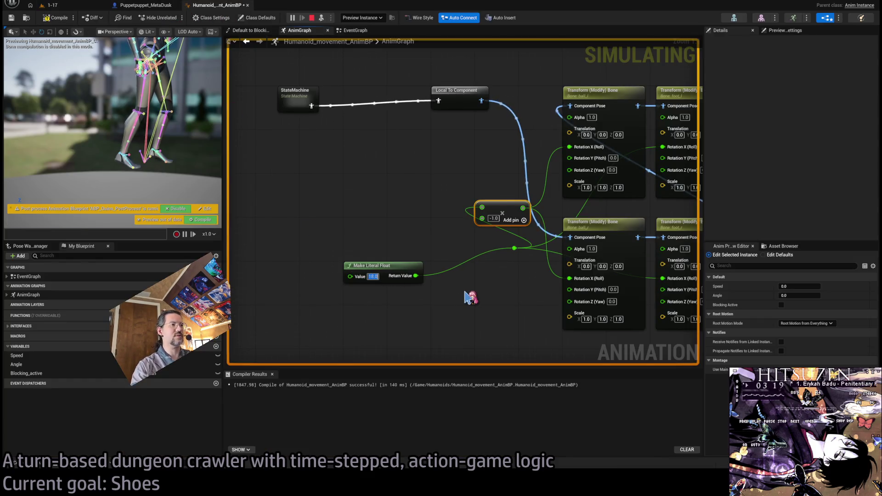
left_click(55, 17)
left_click(68, 7)
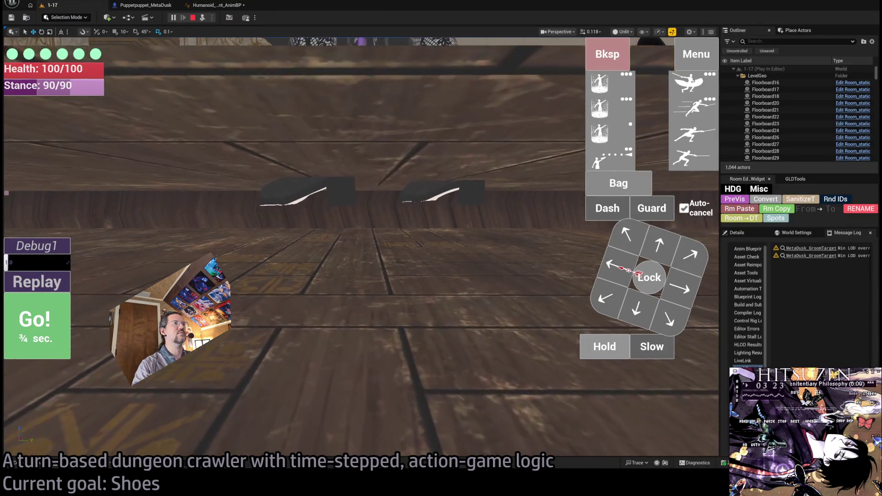
left_click(216, 5)
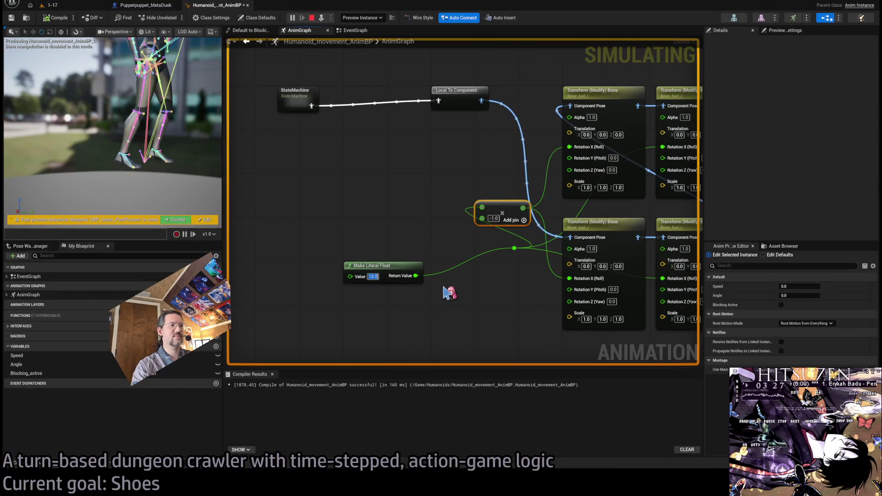
Trigger and replay the thrust attack in the running level, then stop play and reopen the AnimBP
left_click(69, 6)
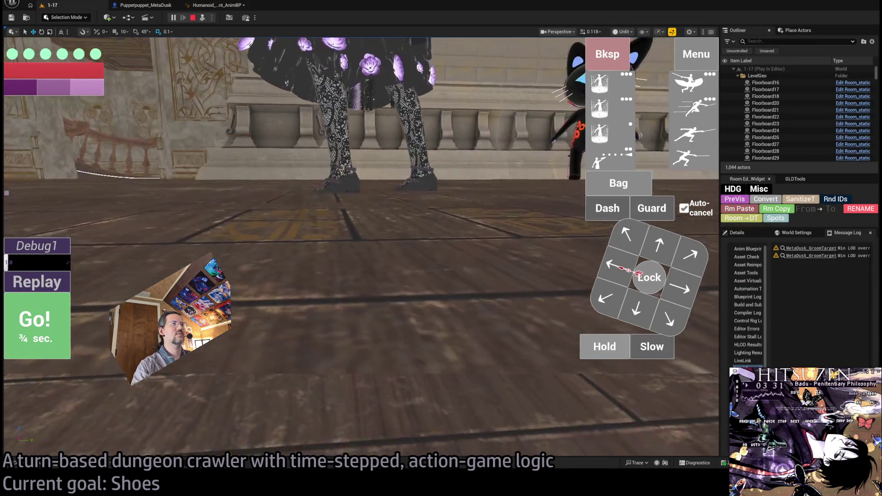
mouse_move(686, 137)
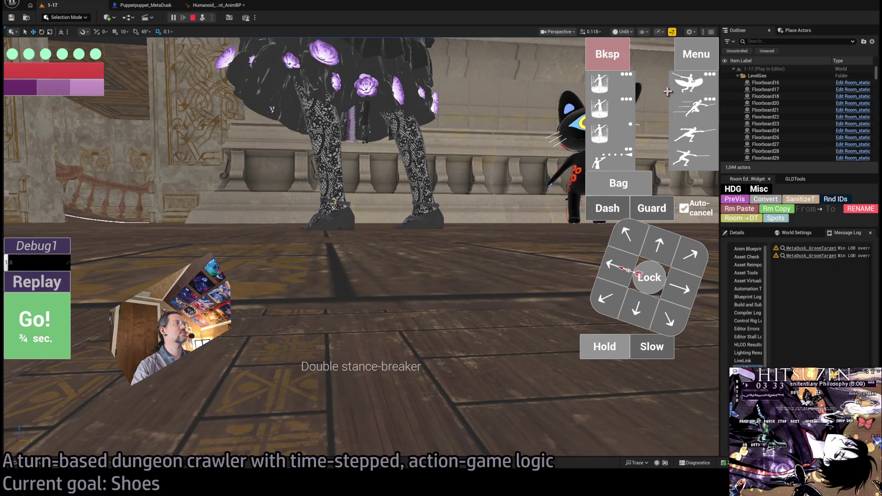
mouse_move(619, 94)
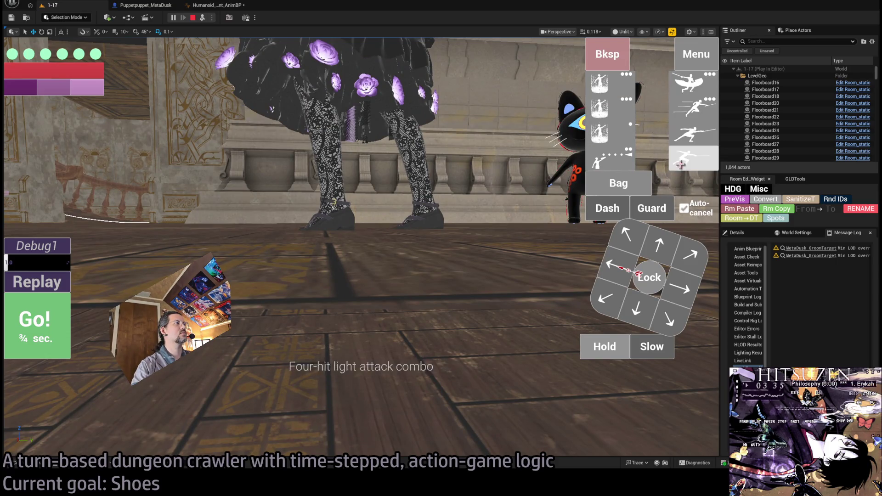
left_click(699, 138)
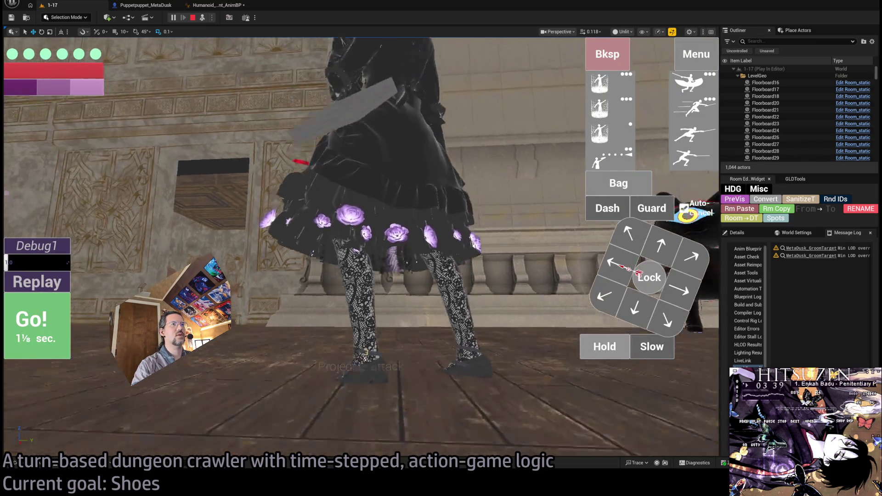
left_click(18, 278)
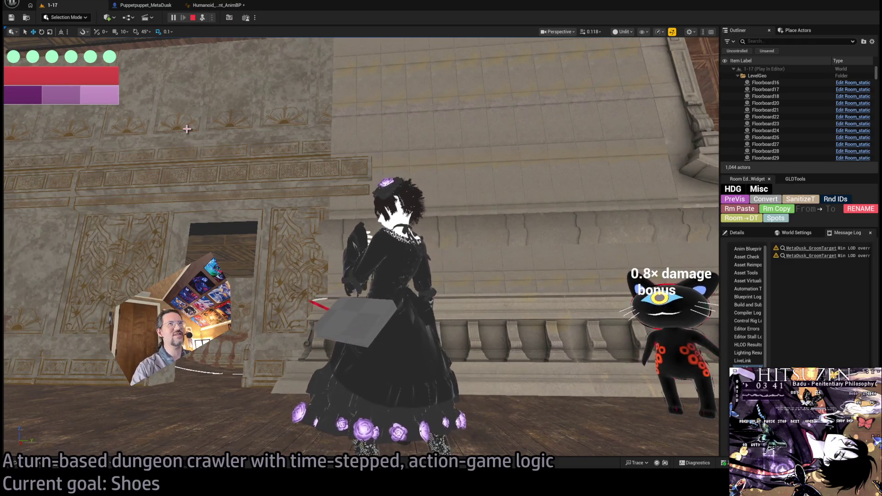
left_click(193, 17)
left_click(209, 7)
Play level 1-17 again and launch the character's projectile attack
scroll(321, 175, "down", 3)
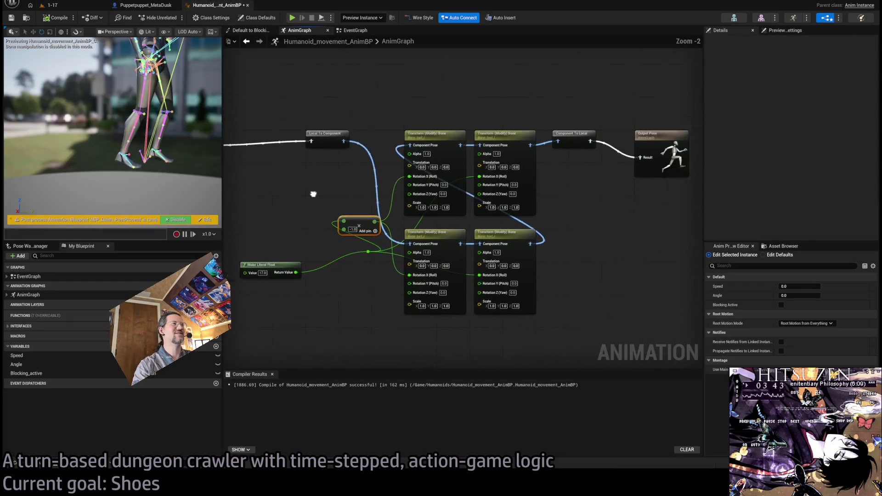
scroll(362, 214, "down", 1)
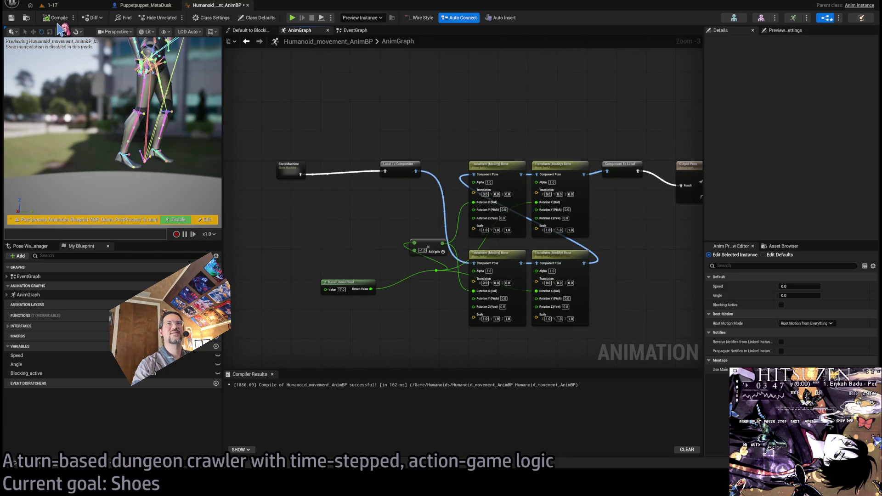
left_click(70, 6)
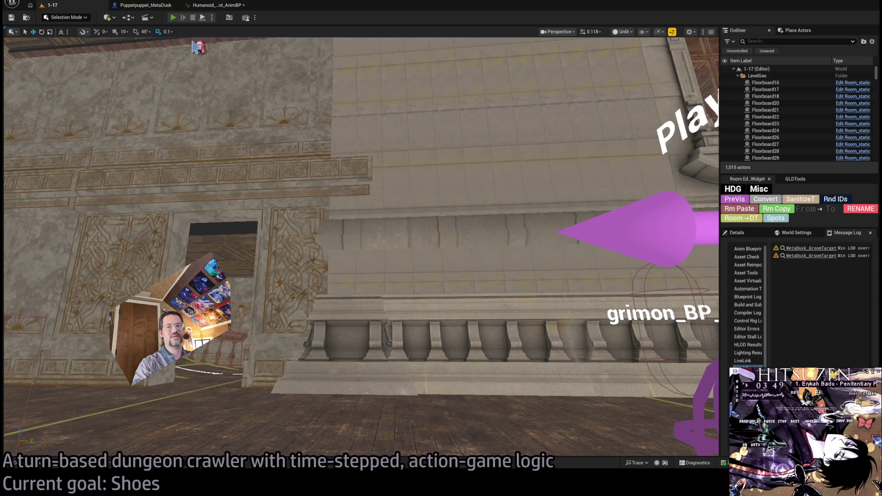
key("alt+p")
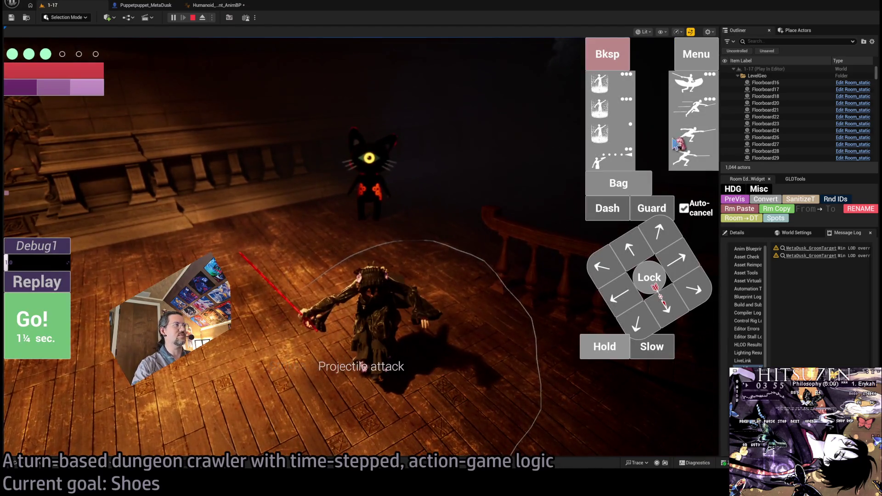
left_click(676, 144)
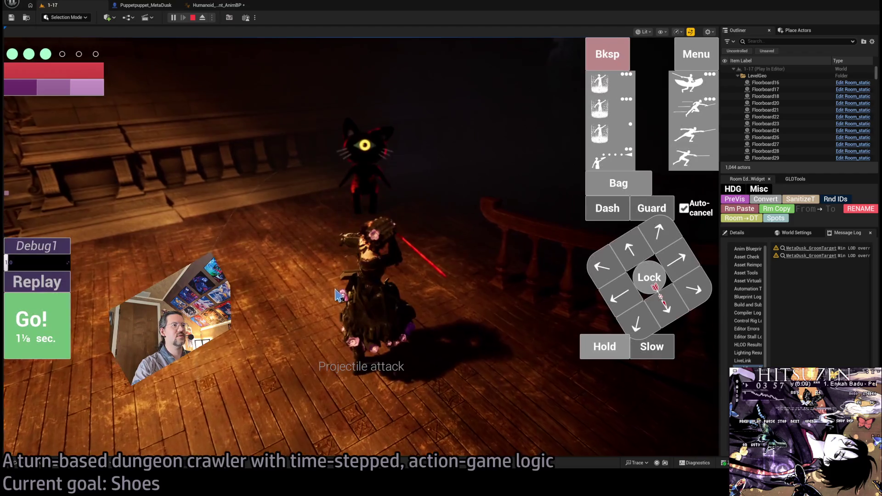
Stop the play test, centre the foot transform nodes in the Humanoid_movement_AnimBP graph, then bring up Gemini
key("Escape")
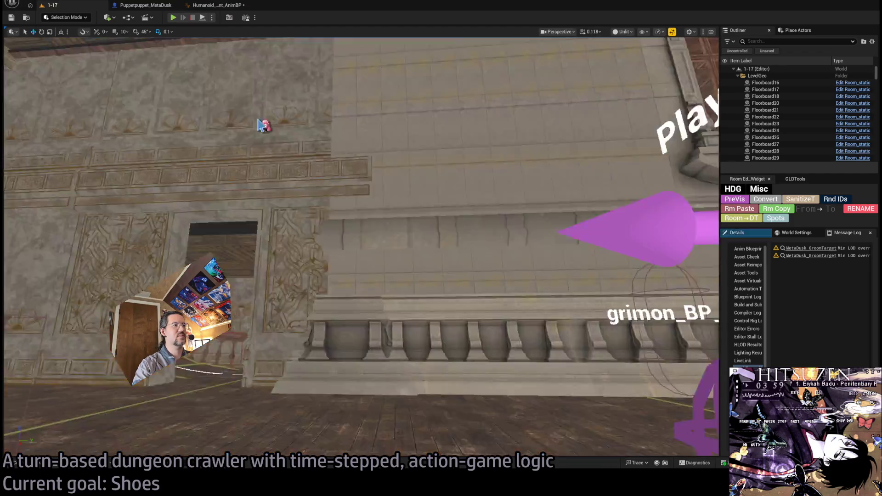
left_click(218, 5)
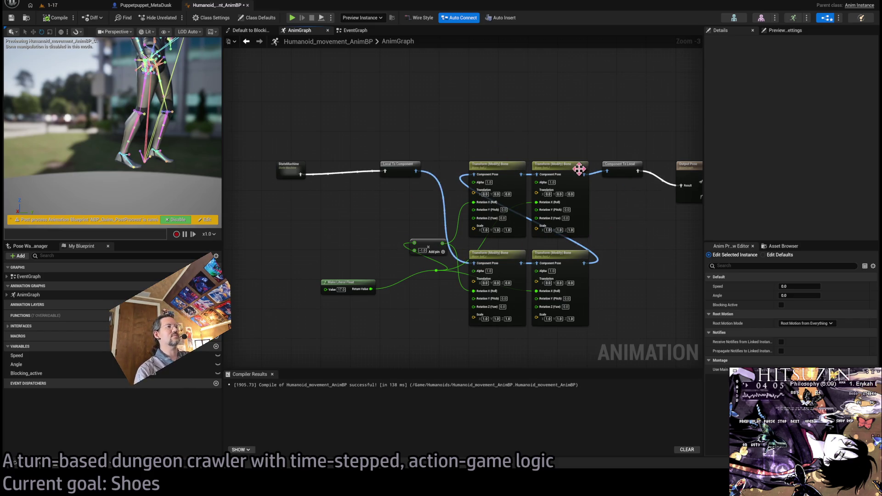
scroll(506, 124, "up", 1)
mouse_move(389, 116)
left_mouse_down()
mouse_move(407, 214)
mouse_move(478, 313)
mouse_move(427, 102)
left_mouse_up()
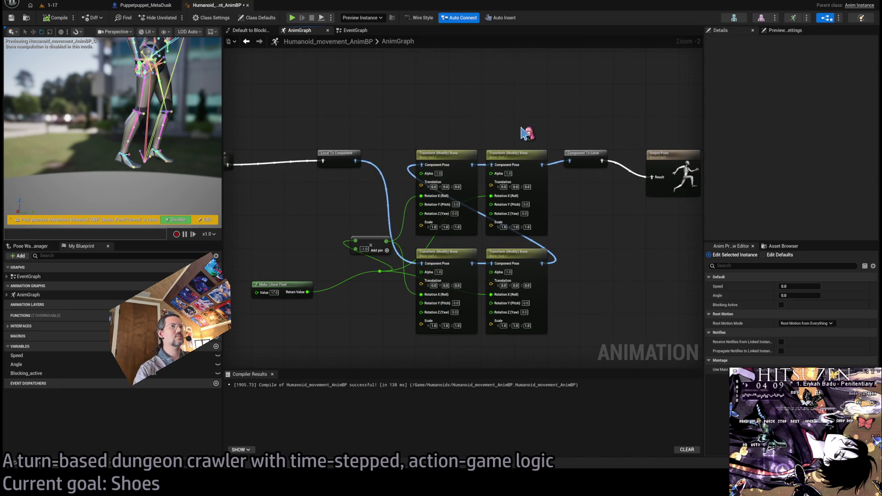
mouse_move(524, 133)
left_mouse_down()
mouse_move(500, 113)
mouse_move(528, 97)
left_mouse_up()
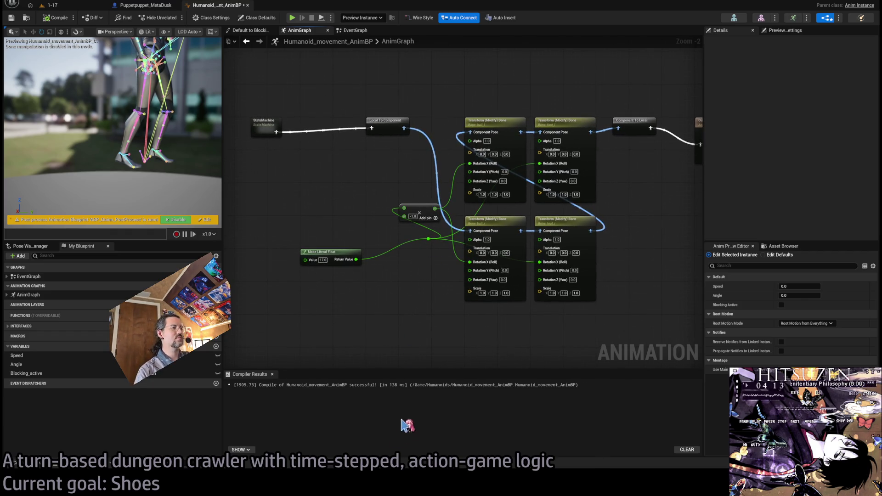
key("alt+Tab")
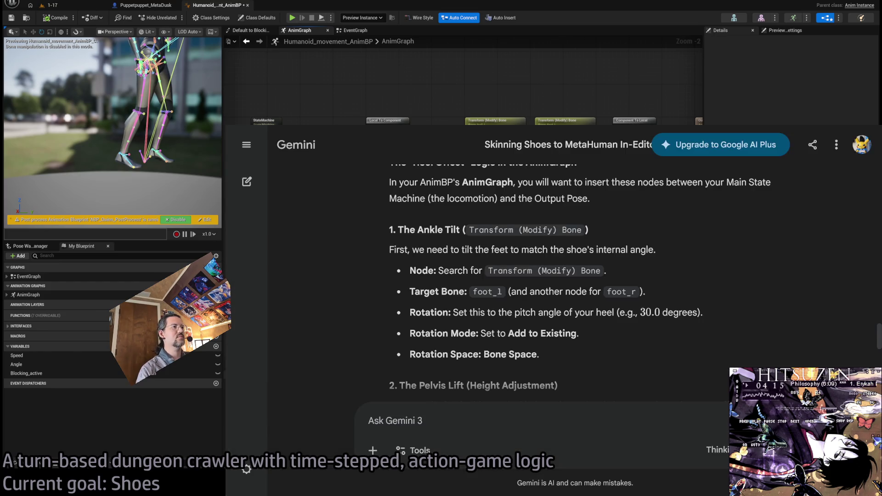
Read Gemini's Pelvis Lift section, then return to the AnimGraph near the foot nodes
scroll(512, 321, "down", 3)
scroll(489, 278, "down", 2)
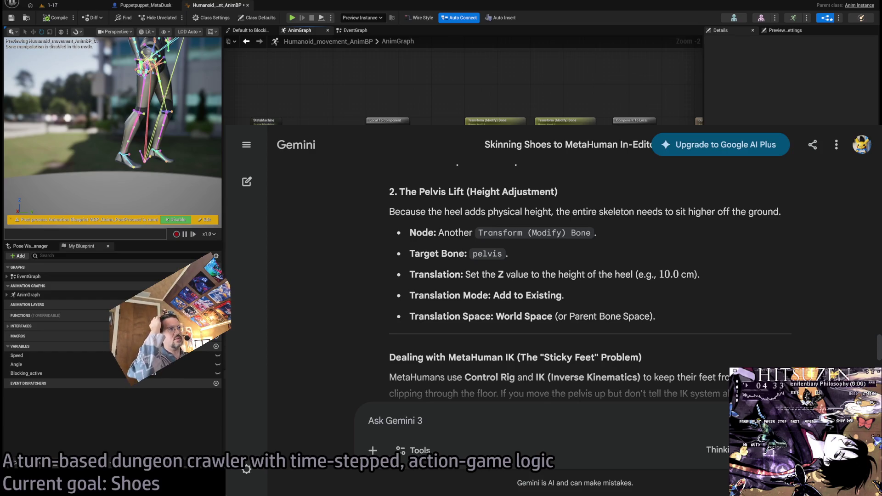
key("alt+Tab")
mouse_move(375, 325)
left_mouse_down()
mouse_move(457, 302)
mouse_move(422, 281)
mouse_move(405, 297)
left_mouse_up()
scroll(423, 282, "up", 1)
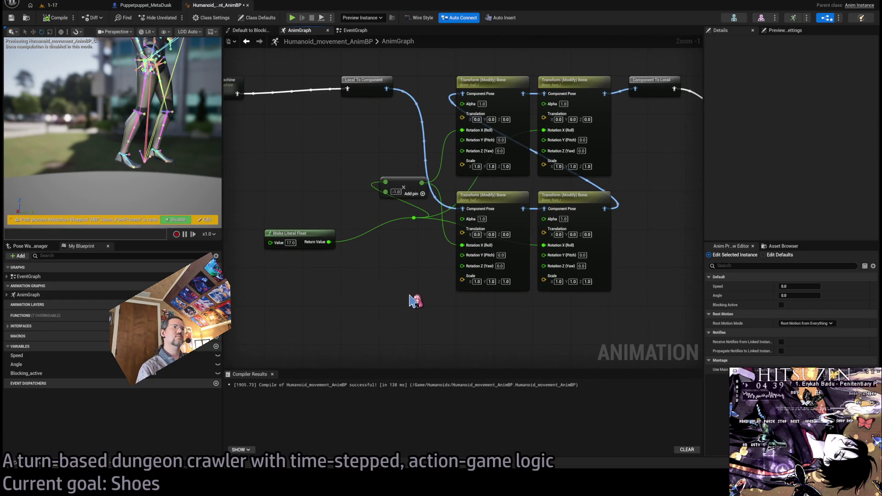
Duplicate the ball_r Transform (Modify) Bone node, recombining its Rotation pins and splitting Translation into X, Y, Z
left_click(494, 281)
key("ctrl+c")
left_click_drag(465, 344, 473, 260)
key("ctrl+v")
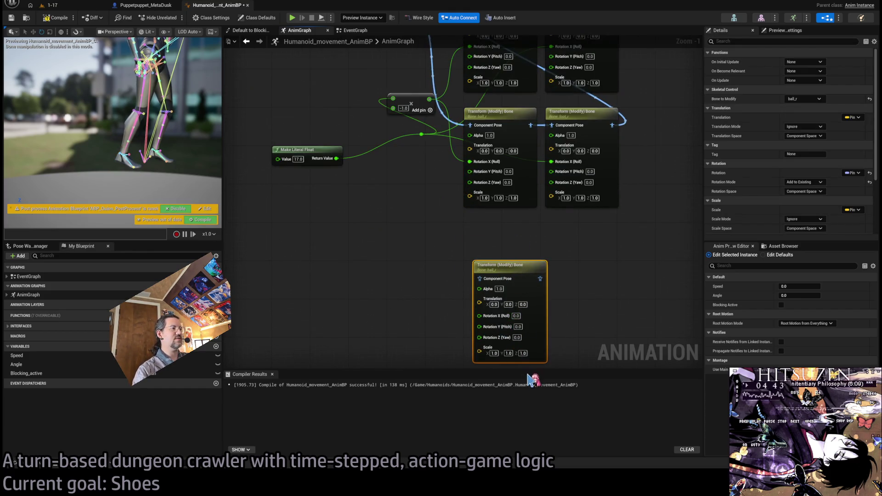
right_click(479, 327)
left_click(505, 335)
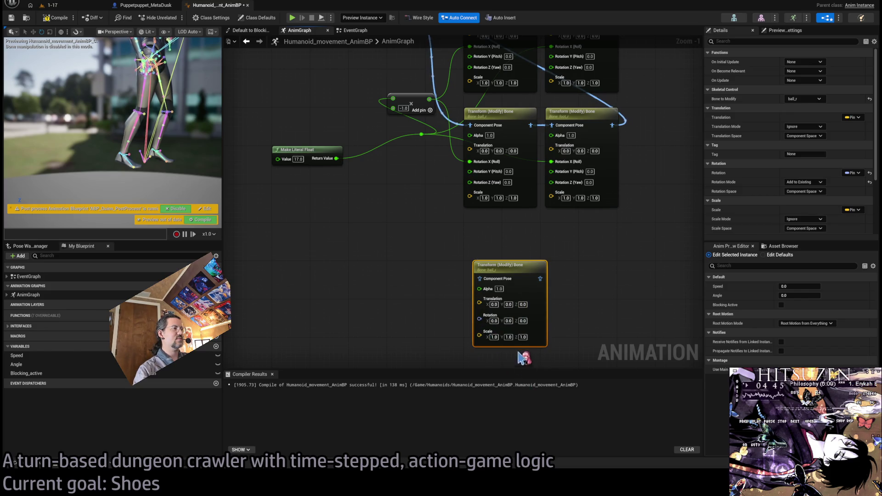
right_click(479, 302)
left_click(506, 311)
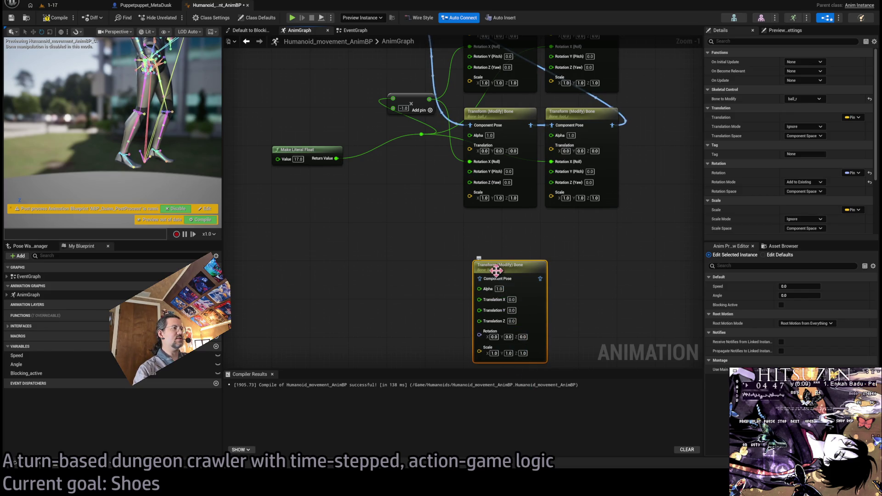
Wire the copy between Local To Component and the ball_r node, set Translation Z 10.0, and compile
left_click_drag(496, 244, 487, 208)
mouse_move(414, 91)
left_mouse_down()
mouse_move(453, 267)
mouse_move(494, 327)
left_mouse_up()
mouse_move(555, 327)
left_mouse_down()
mouse_move(459, 216)
mouse_move(508, 220)
mouse_move(484, 172)
left_mouse_up()
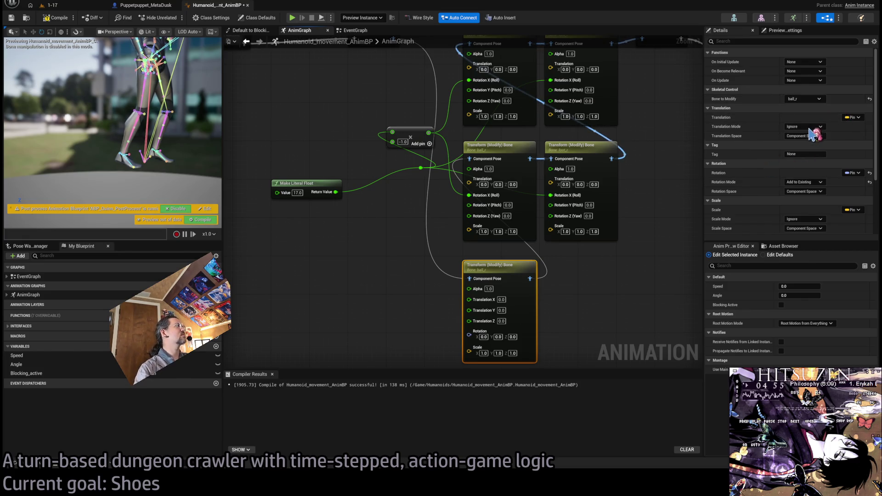
left_click_drag(523, 331, 523, 283)
left_click(502, 273)
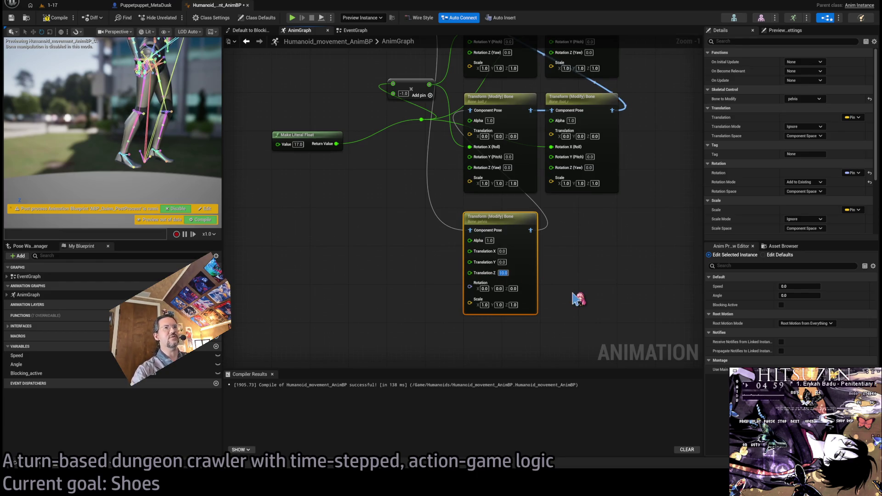
left_click(59, 19)
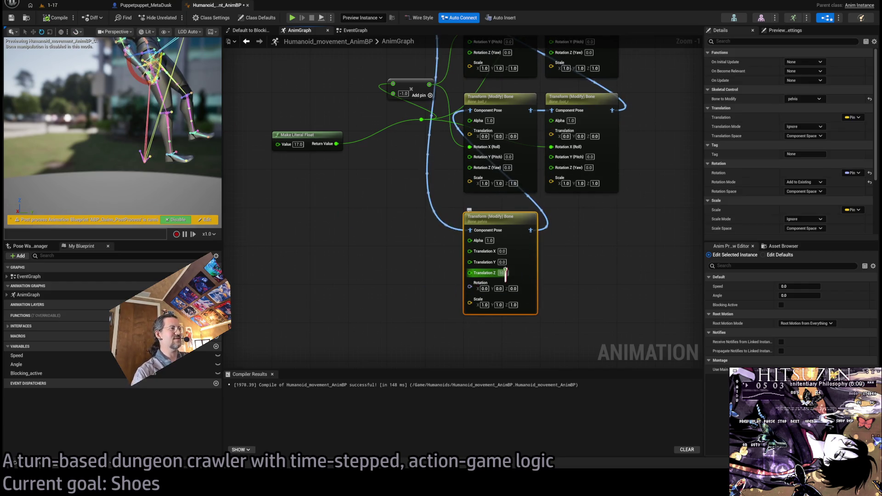
Set the pelvis Translation Z to 0 and recompile for comparison
type(".0")
key("Return")
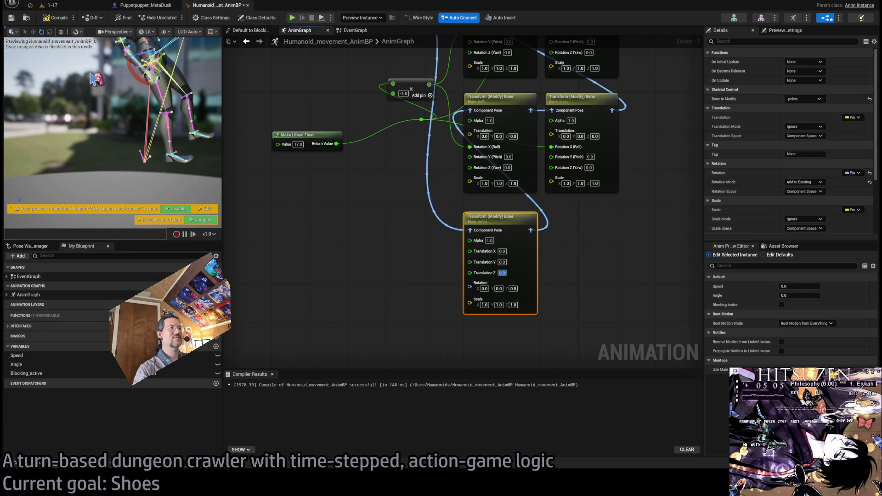
left_click(55, 18)
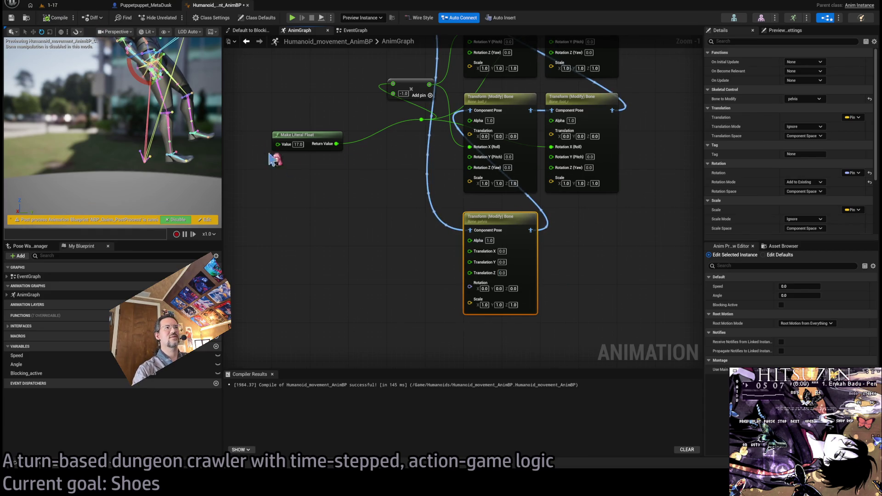
left_click_drag(392, 216, 392, 251)
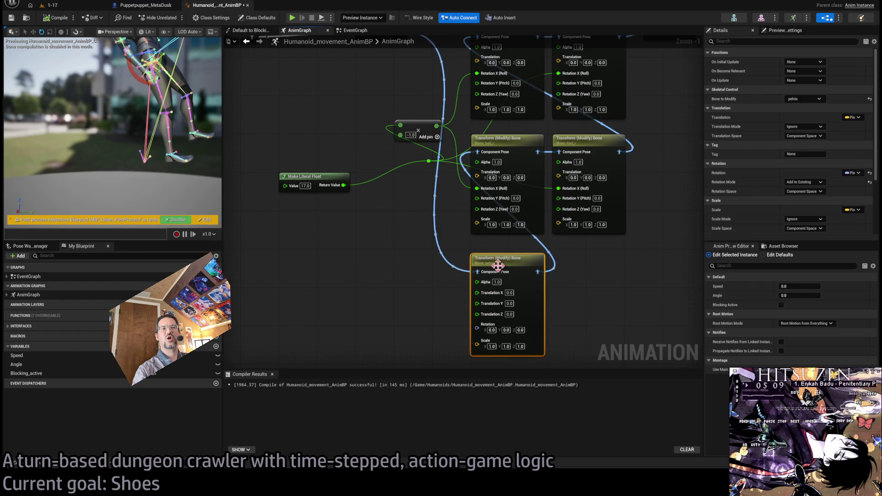
left_click_drag(493, 266, 495, 316)
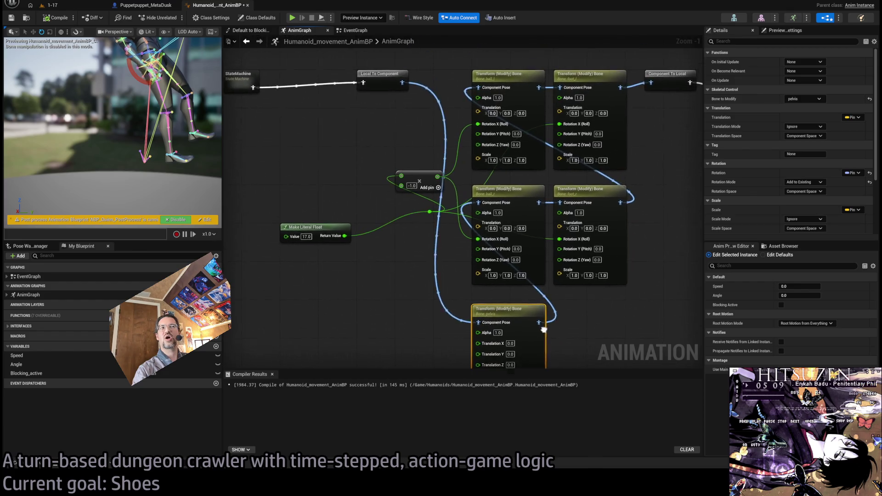
left_click(505, 210, "alt")
left_click(55, 18)
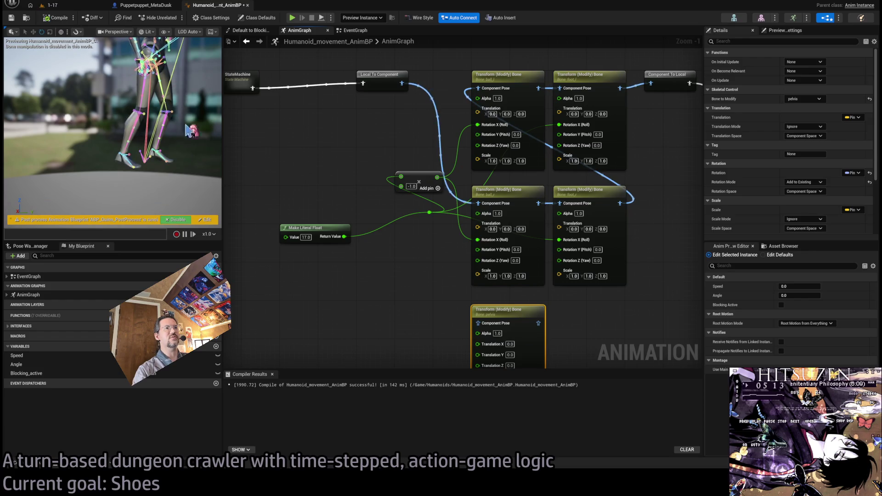
left_click_drag(417, 297, 398, 207)
left_click_drag(498, 239, 492, 264)
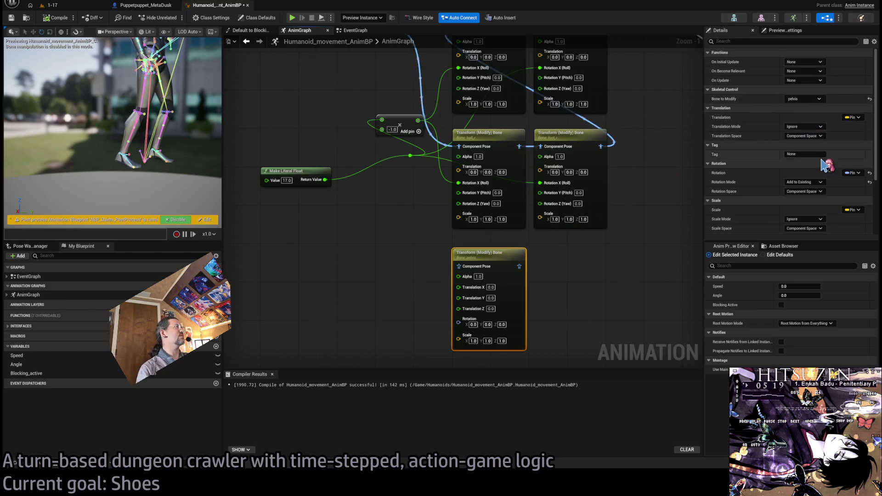
Set the pelvis node's Rotation Mode to Ignore and Translation Mode to Add to Existing
left_click(816, 184)
left_click(802, 192)
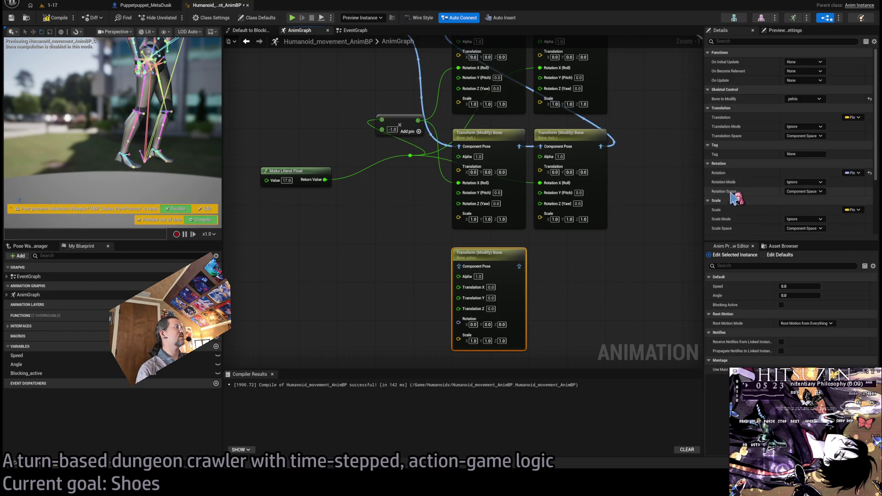
left_click(816, 128)
left_click(810, 153)
Route Local To Component into the pelvis node, set Translation Z to 10.0, then compile and save
left_click_drag(408, 154, 422, 210)
left_click_drag(397, 82, 473, 322)
left_click_drag(429, 292, 449, 217)
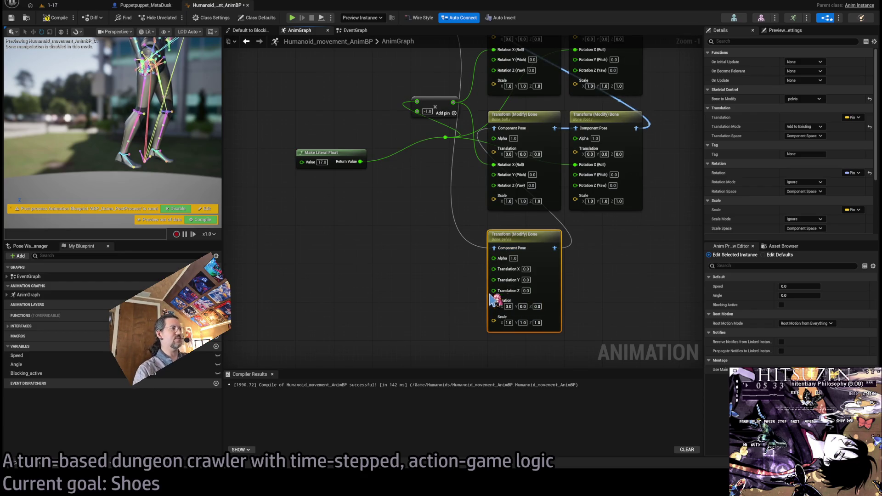
left_click_drag(487, 298, 444, 319)
left_click(527, 330)
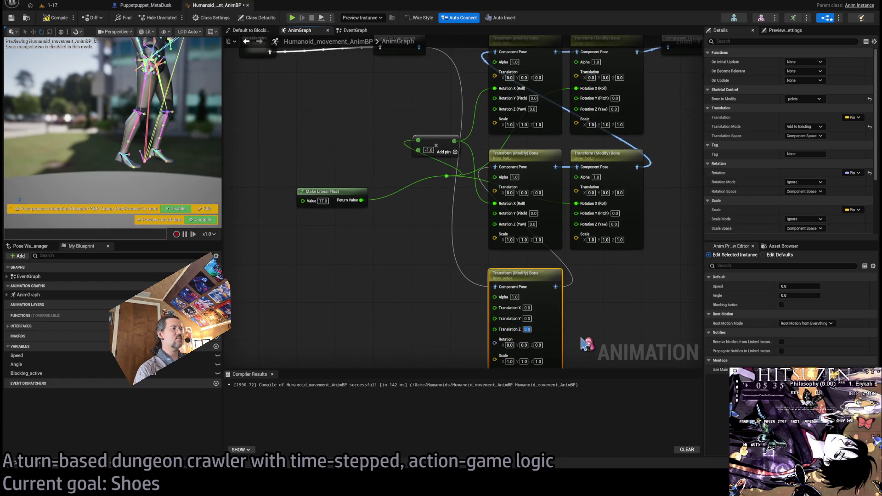
type("10")
key("Return")
left_click(59, 20)
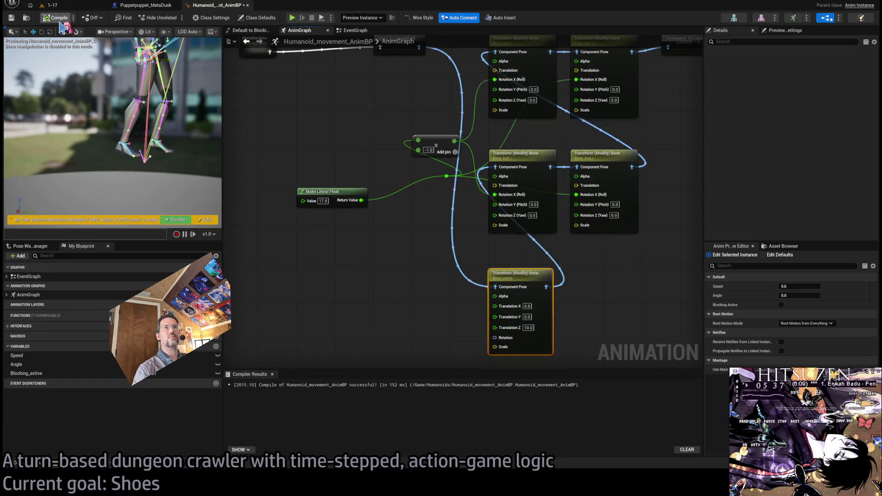
left_click(12, 18)
left_click(69, 5)
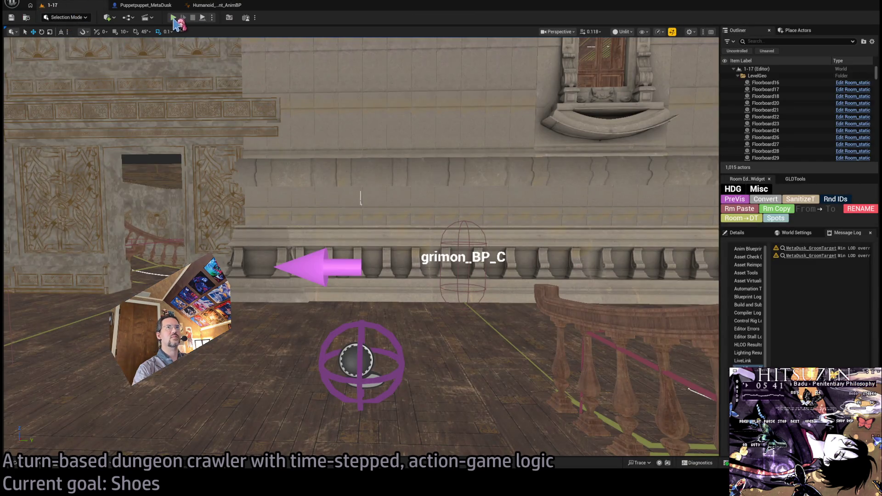
Play-test the heeled walk, then select and focus the Room_nav_MainFloor actor before returning to the AnimBP
key("alt+p")
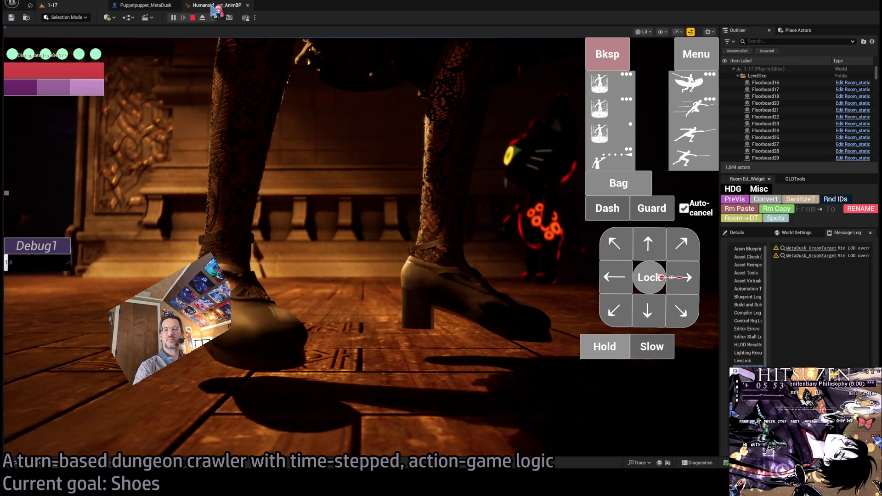
key("Escape")
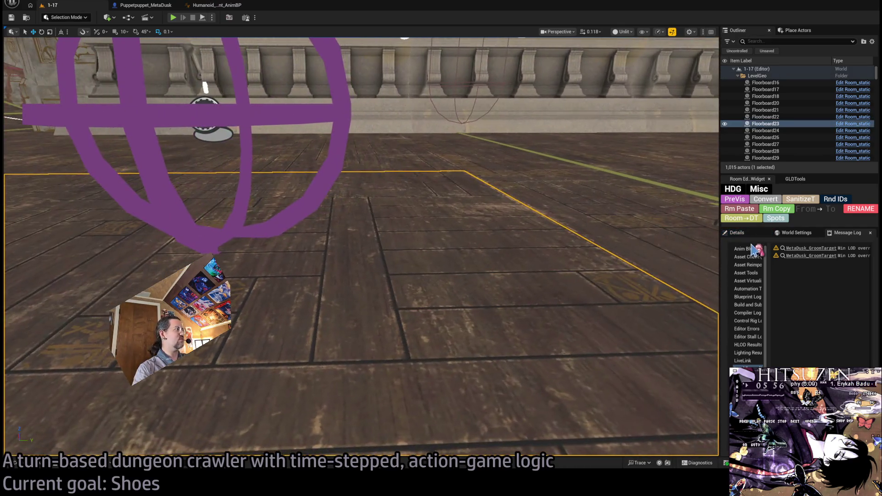
left_click(750, 235)
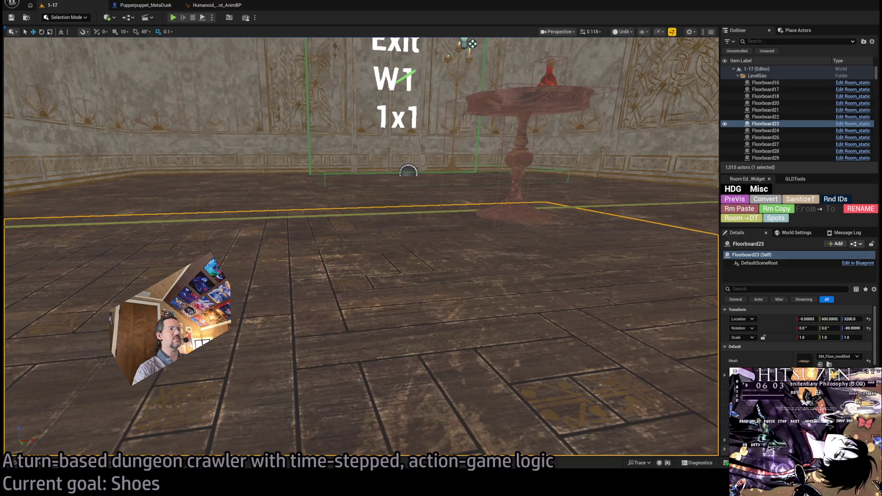
left_click(450, 226)
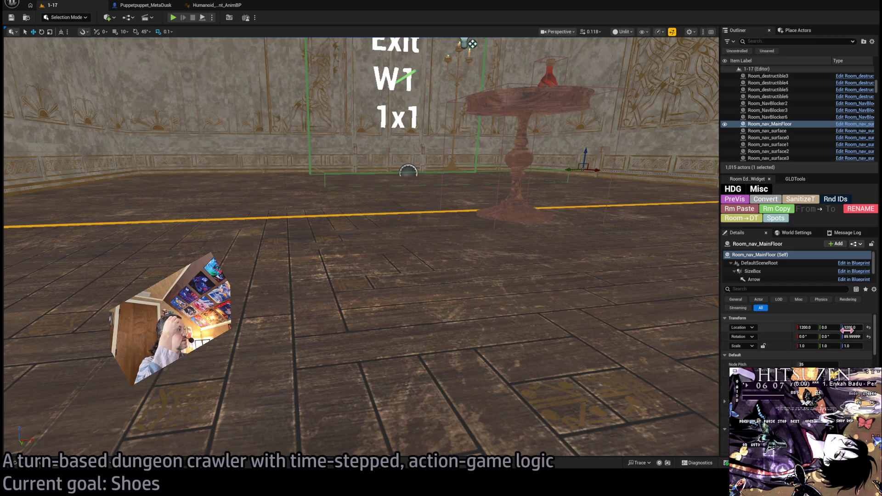
key("f")
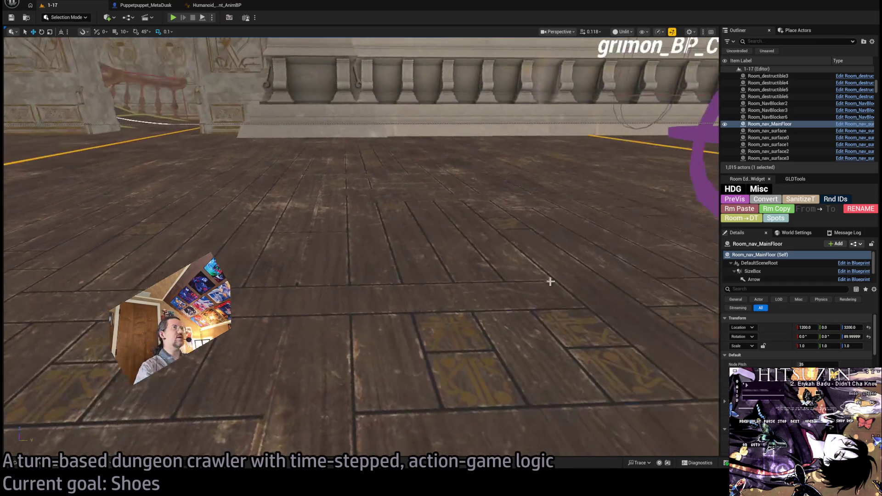
left_click(214, 5)
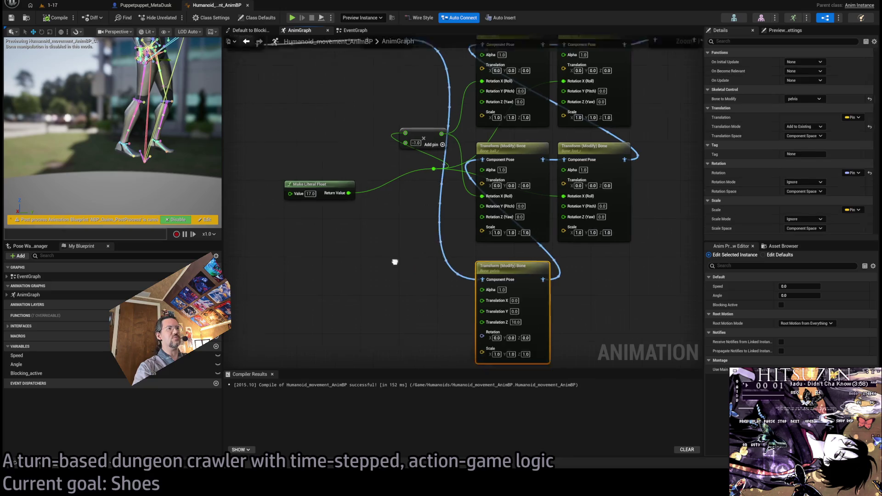
Reduce the pelvis lift to 5.0 on Translation Z and recompile
type("5")
key("Return")
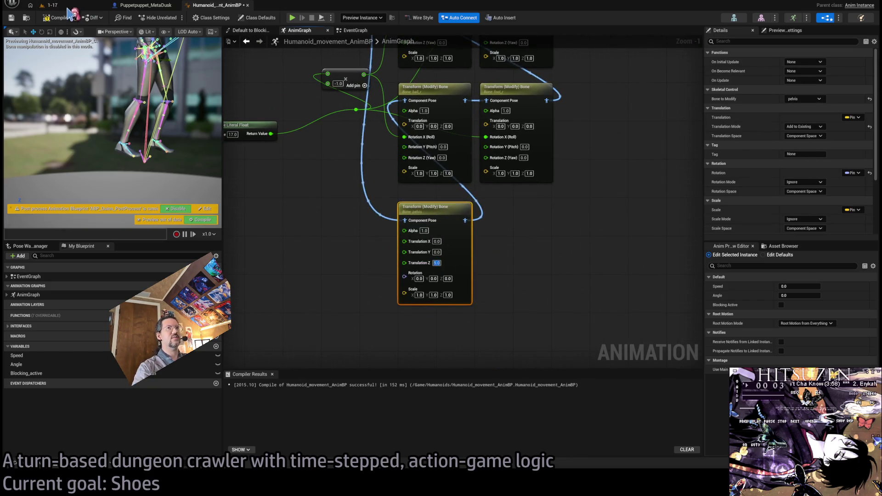
left_click(68, 17)
Play the level again, eject to inspect the shoes, review the AnimGraph, and return to level 1-17
key("ctrl+Tab")
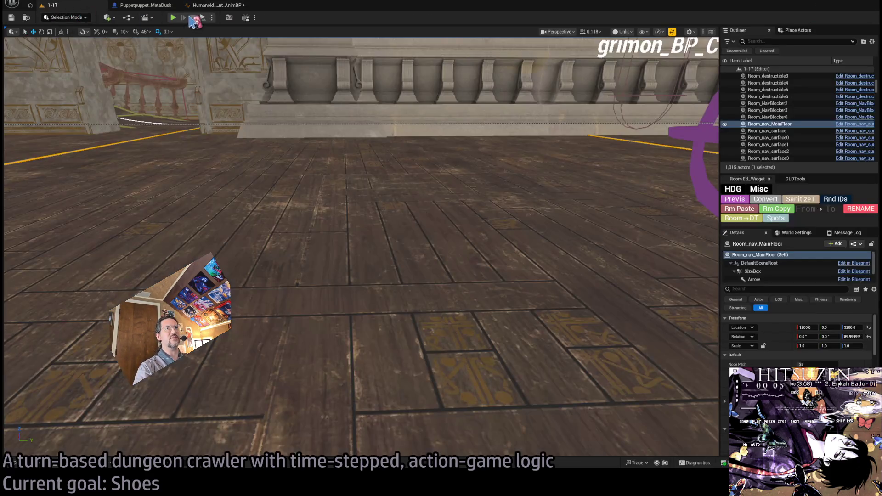
key("alt+p")
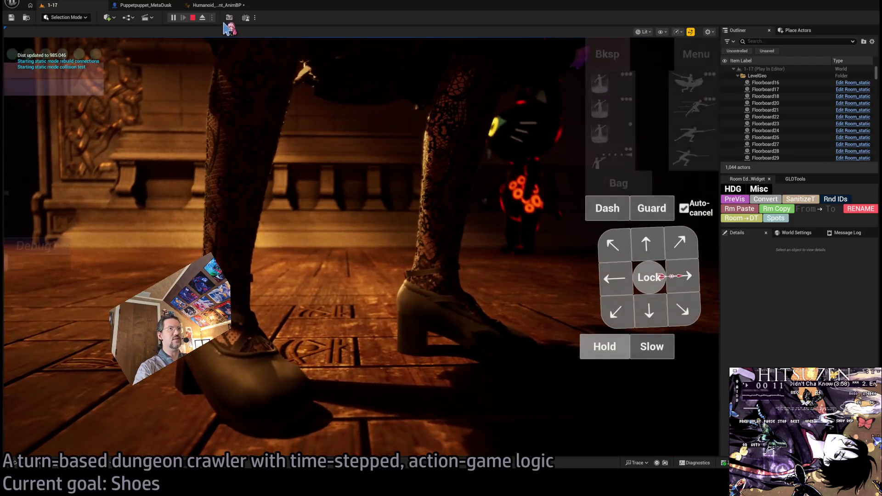
key("F8")
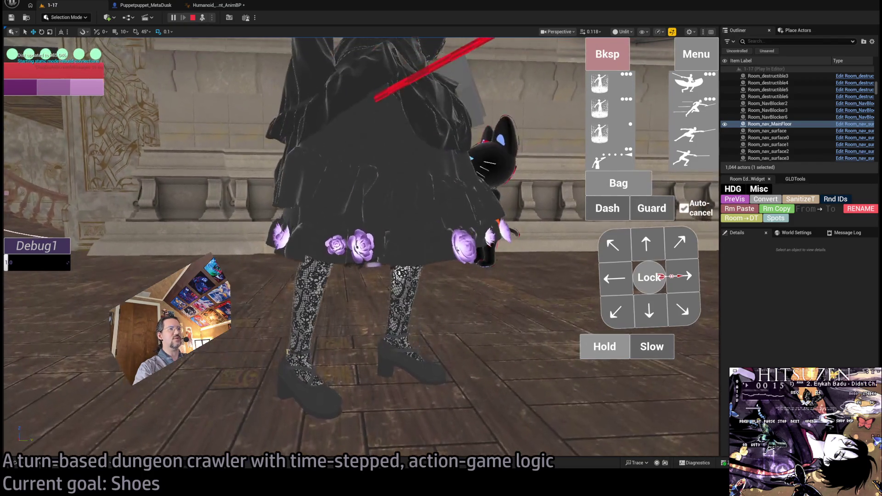
left_click(216, 5)
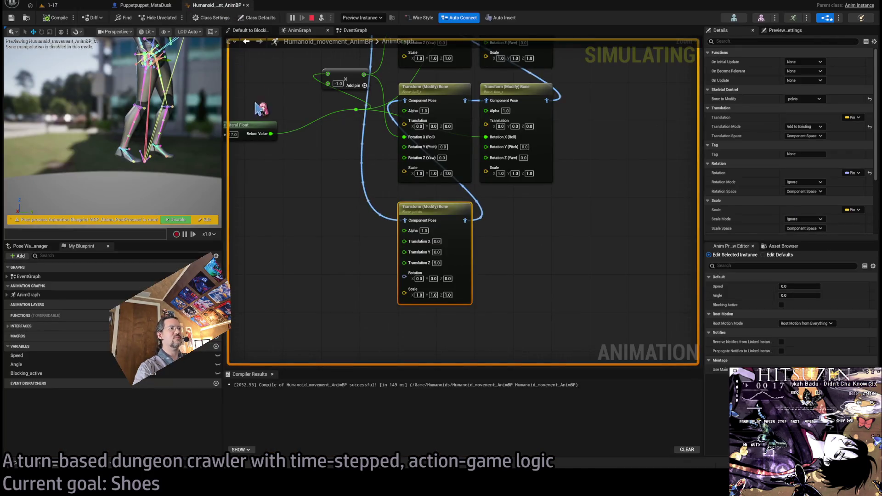
mouse_move(364, 206)
left_mouse_down()
mouse_move(451, 245)
mouse_move(438, 331)
mouse_move(451, 235)
left_mouse_up()
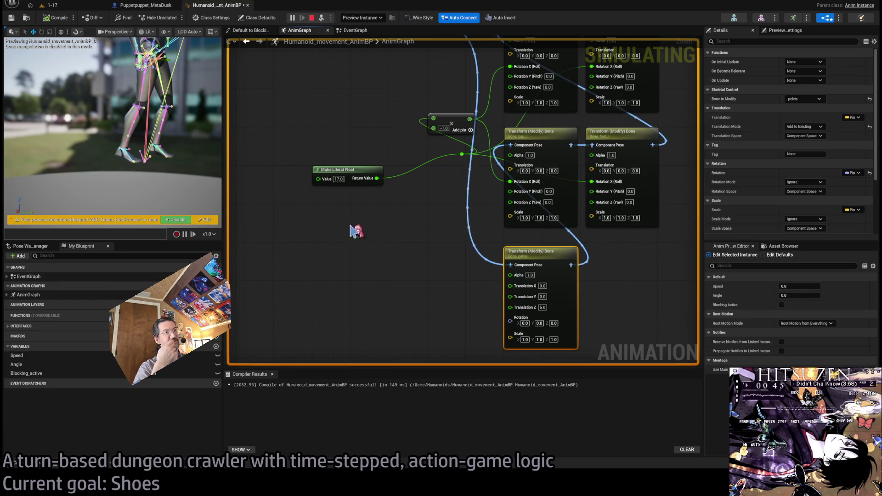
left_click(51, 5)
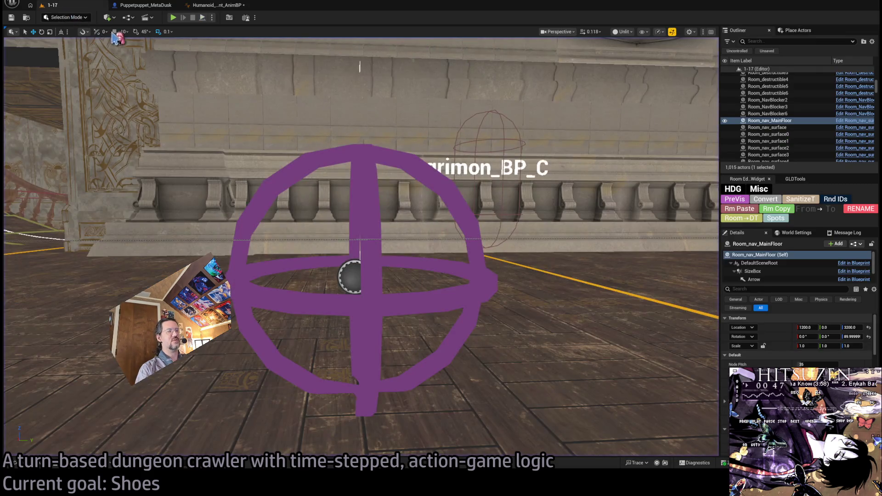
key("alt+p")
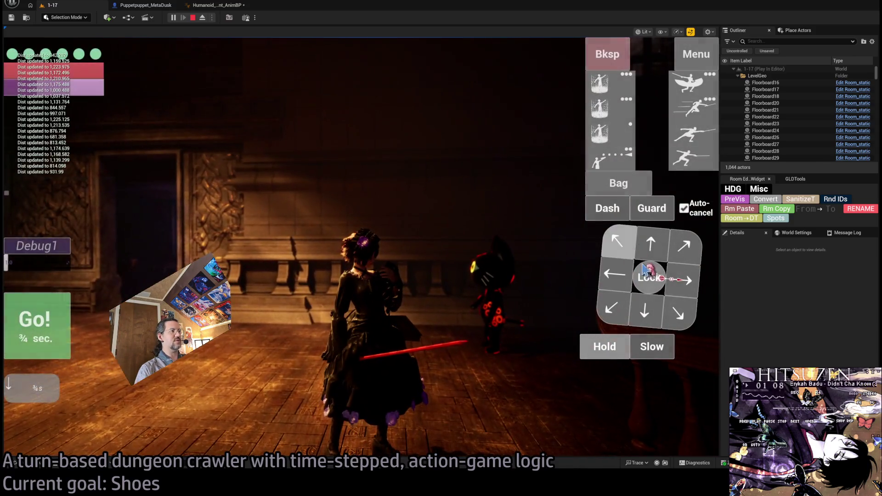
left_click(652, 246)
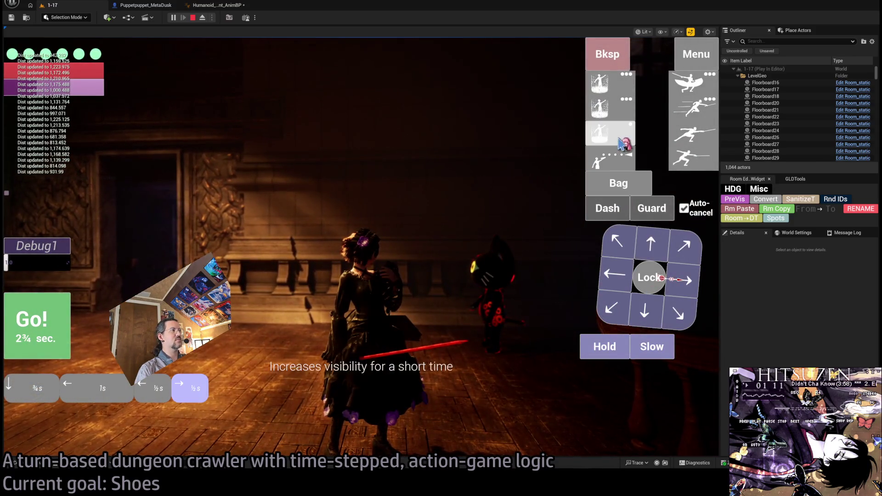
left_click(43, 326)
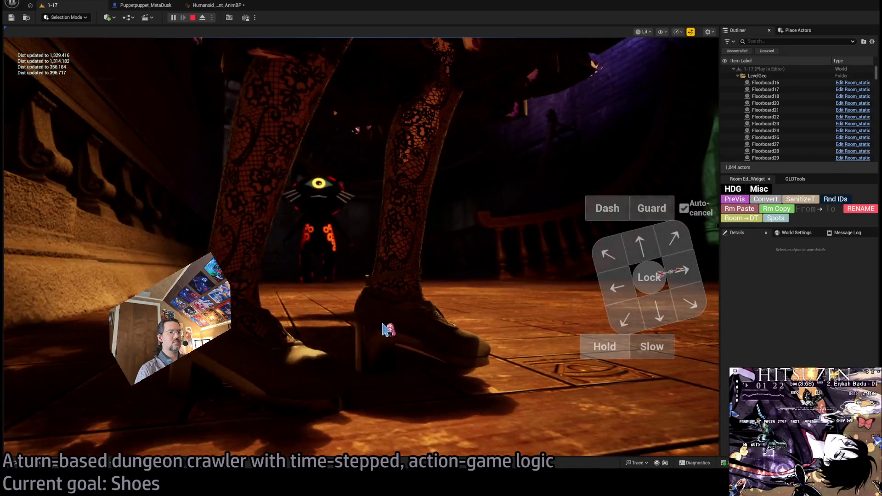
left_click(385, 329)
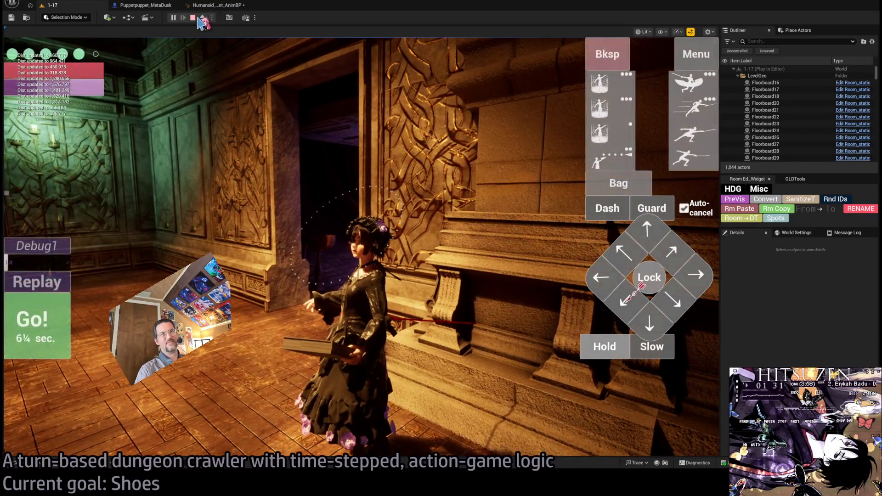
left_click(193, 17)
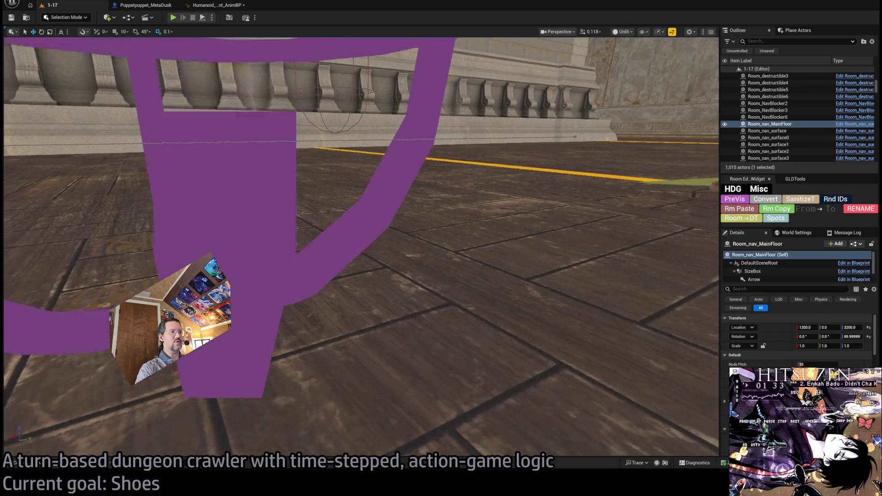
Reframe the level viewport, then bring up the Humanoid_movement_AnimBP AnimGraph
key("Down")
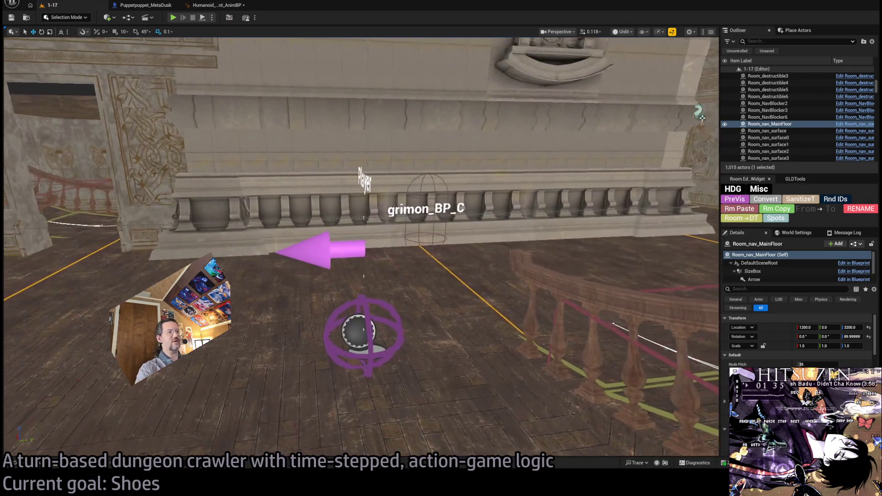
key("Right")
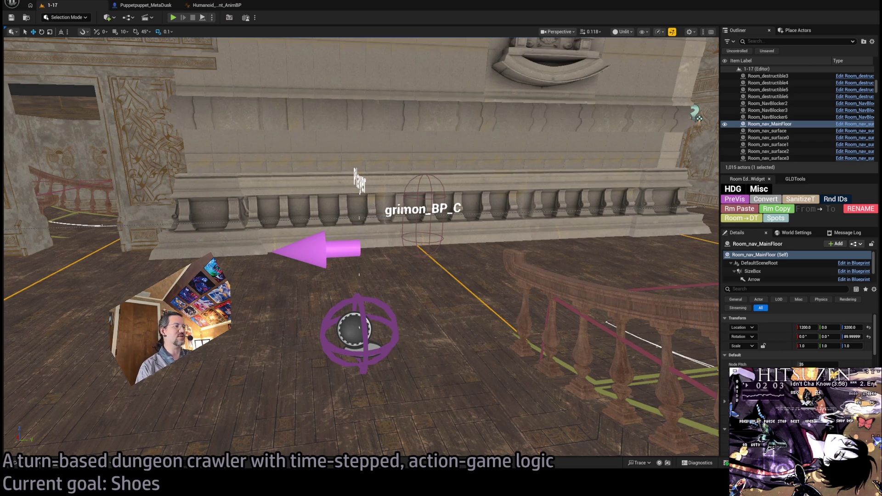
key("alt+Tab")
key("alt+Tab")
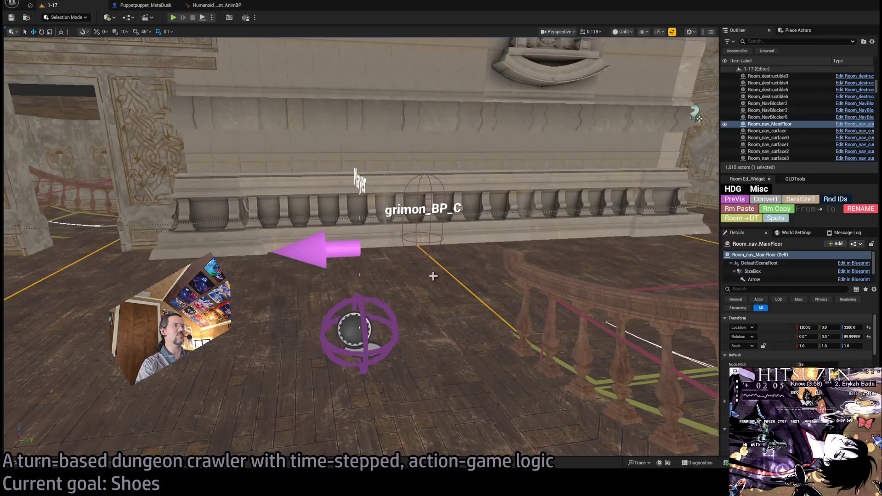
left_click(216, 5)
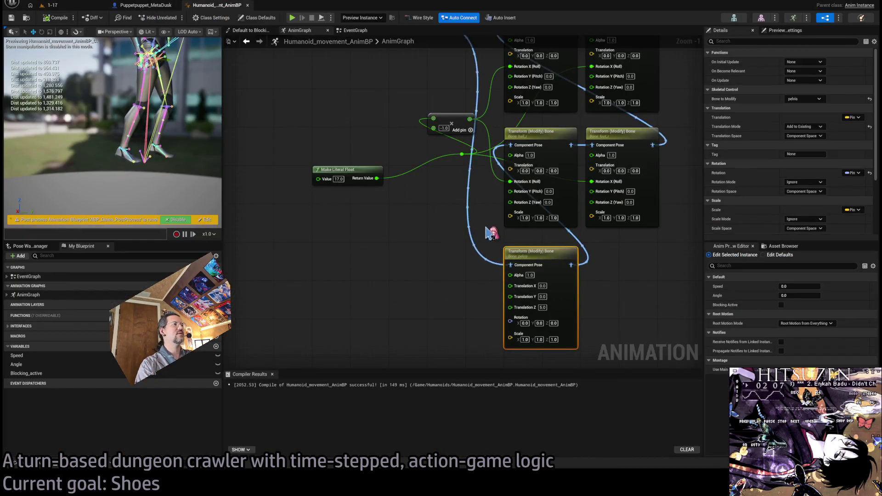
Bring the Transform (Modify) Bone node chain into view and box-select its nodes
left_click(419, 217)
mouse_move(420, 216)
left_mouse_down()
mouse_move(412, 313)
mouse_move(449, 280)
left_mouse_up()
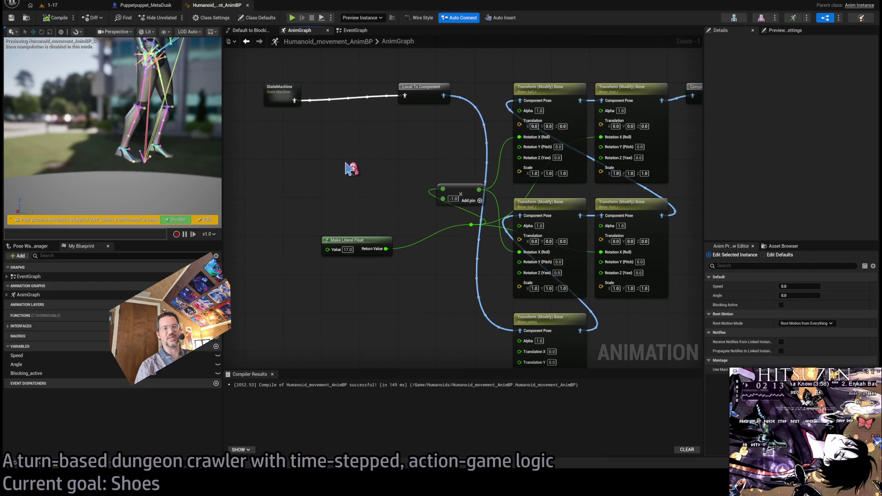
left_click_drag(348, 169, 362, 196)
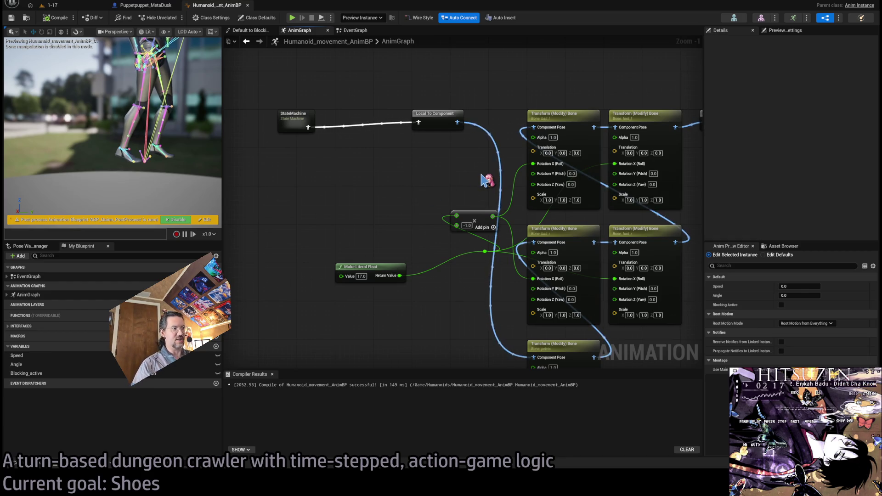
scroll(474, 186, "down", 2)
left_click_drag(570, 77, 421, 349)
mouse_move(621, 88)
left_mouse_down()
mouse_move(393, 368)
mouse_move(377, 352)
mouse_move(377, 336)
left_mouse_up()
left_click(406, 251)
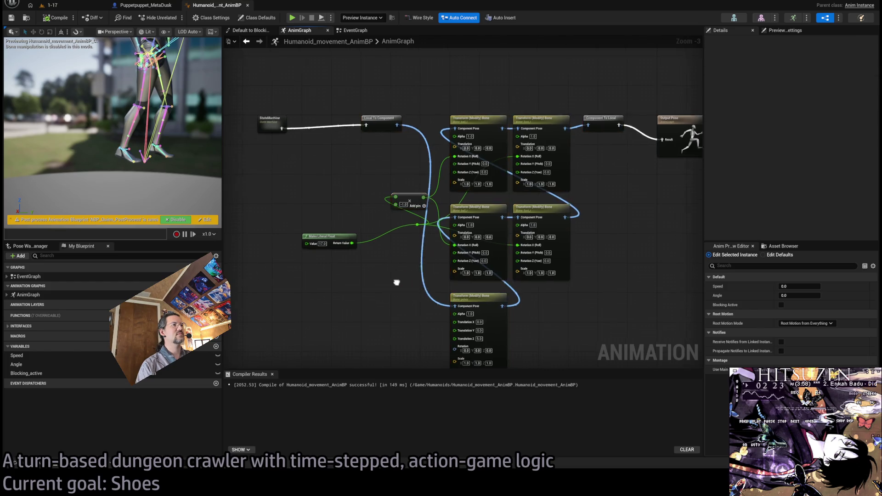
scroll(507, 282, "up", 3)
Duplicate the 17.0 Make Literal Float, set the copy to 5.0, and wire it to pelvis Translation Z
mouse_move(392, 103)
left_mouse_down()
mouse_move(354, 176)
mouse_move(355, 167)
mouse_move(561, 271)
left_mouse_up()
key("ctrl+c")
key("ctrl+v")
left_click(364, 174)
left_click(421, 194)
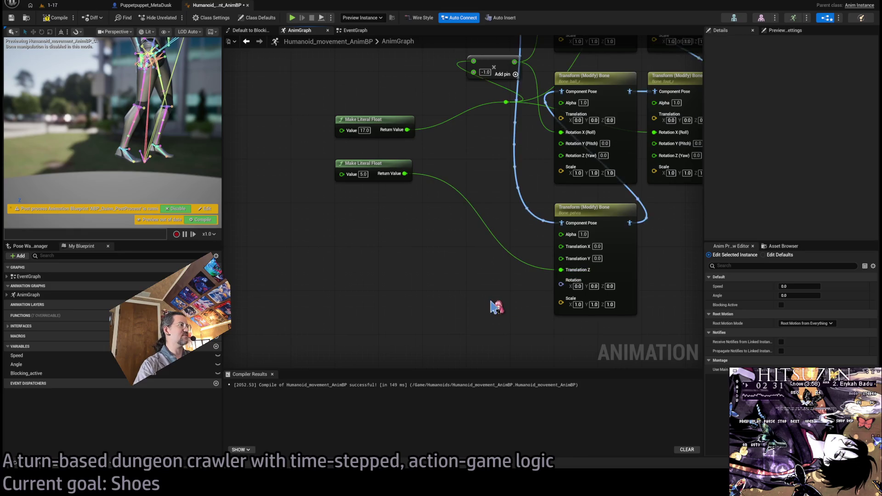
Box-select the transform nodes and inspect the two top foot nodes' settings
scroll(506, 289, "down", 3)
scroll(509, 270, "down", 1)
mouse_move(556, 94)
left_mouse_down()
mouse_move(420, 309)
mouse_move(370, 332)
left_mouse_up()
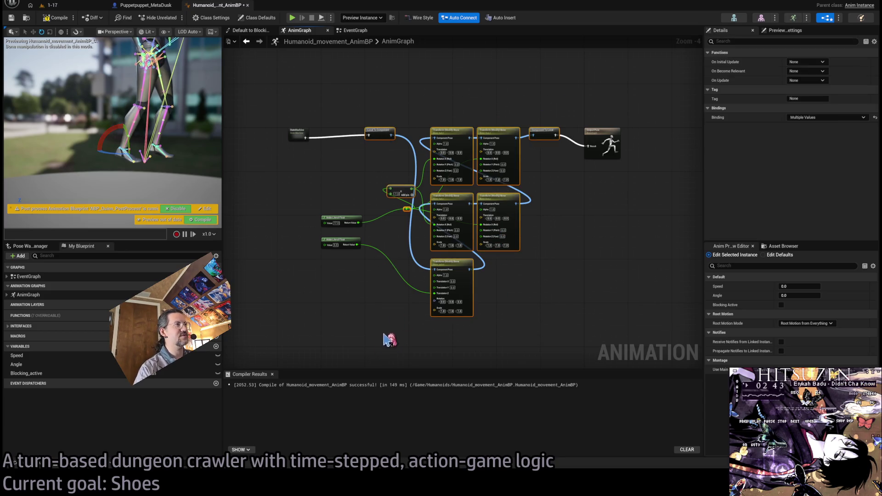
scroll(455, 138, "up", 3)
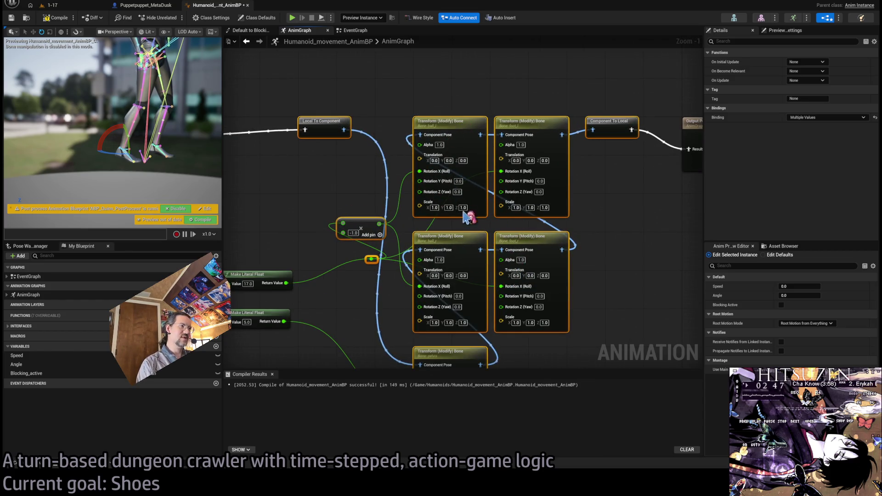
left_click(523, 146)
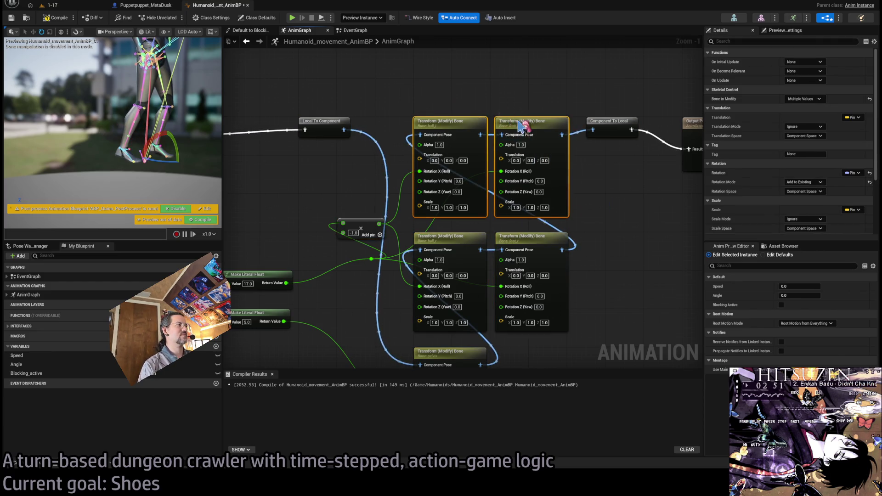
left_click(643, 208)
scroll(646, 208, "down", 4)
scroll(648, 209, "up", 1)
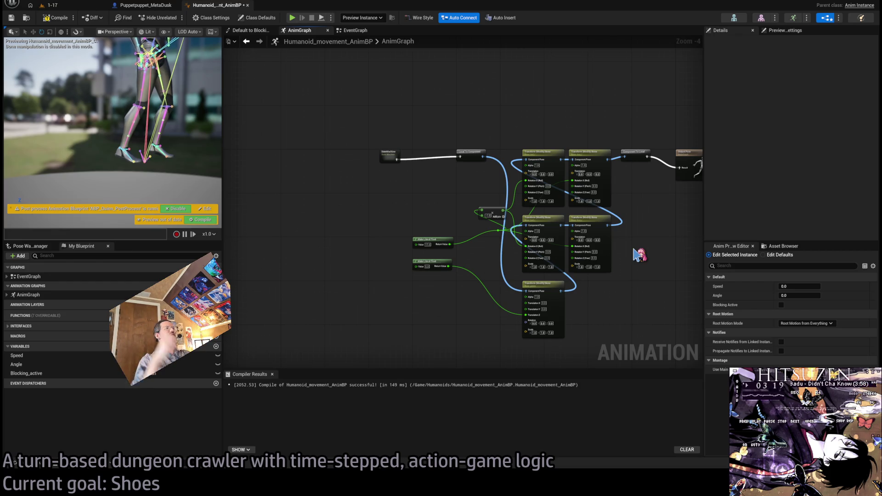
mouse_move(644, 108)
left_mouse_down()
mouse_move(572, 225)
mouse_move(465, 335)
mouse_move(618, 177)
mouse_move(471, 363)
left_mouse_up()
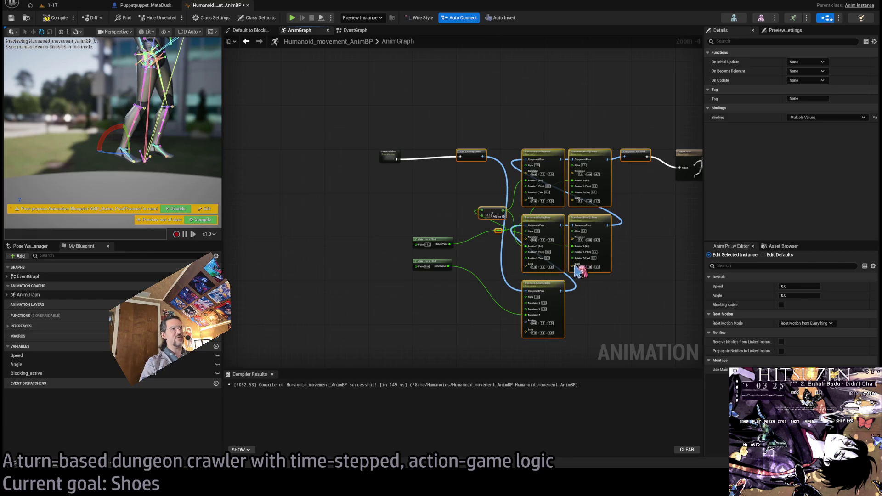
mouse_move(635, 138)
left_mouse_down()
mouse_move(469, 346)
mouse_move(514, 249)
left_mouse_up()
Stack the 5.0 float below the 17.0 float, nudge the StateMachine left, and compile
left_click(443, 252)
scroll(445, 252, "up", 3)
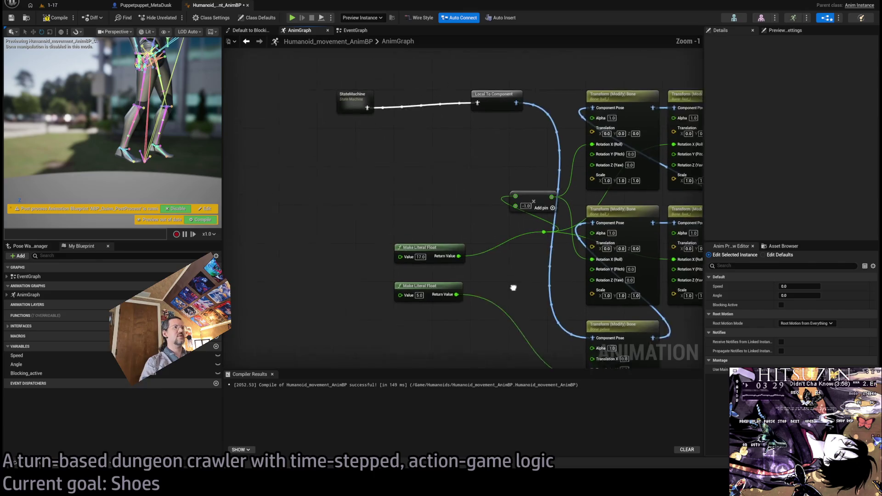
mouse_move(445, 253)
left_mouse_down()
mouse_move(389, 209)
mouse_move(369, 214)
left_mouse_up()
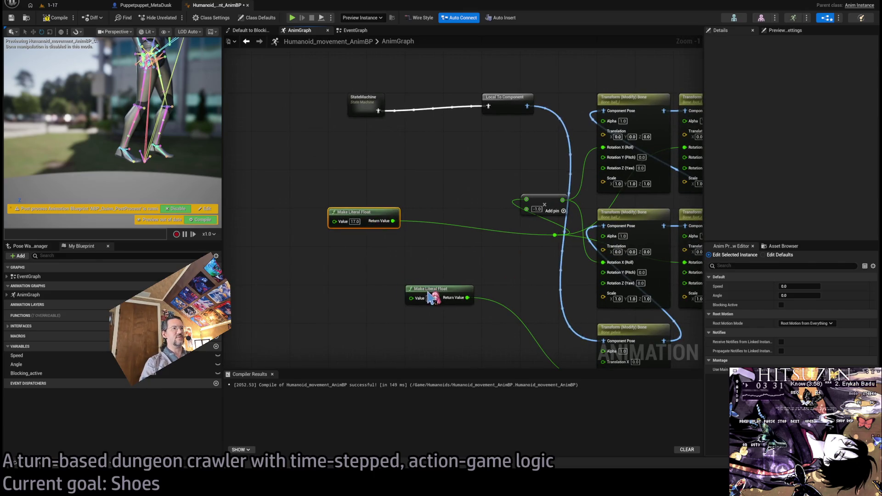
left_click_drag(435, 295, 358, 256)
left_click_drag(364, 106, 345, 102)
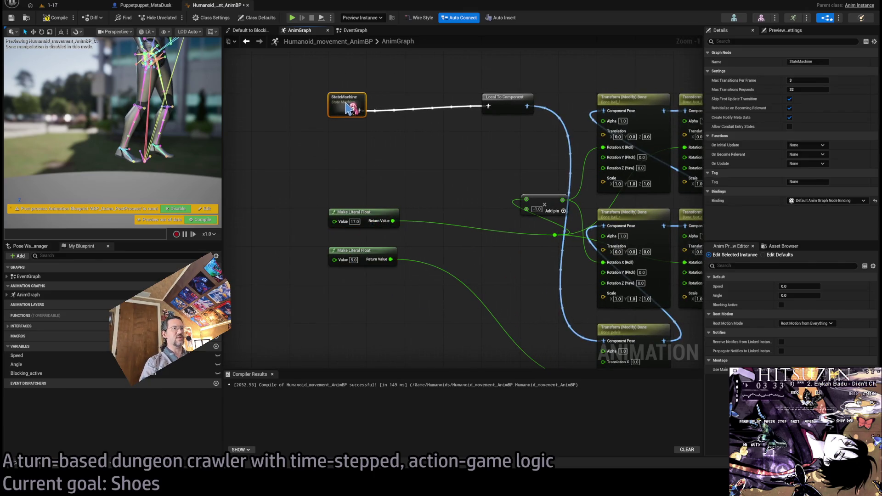
left_click(357, 156)
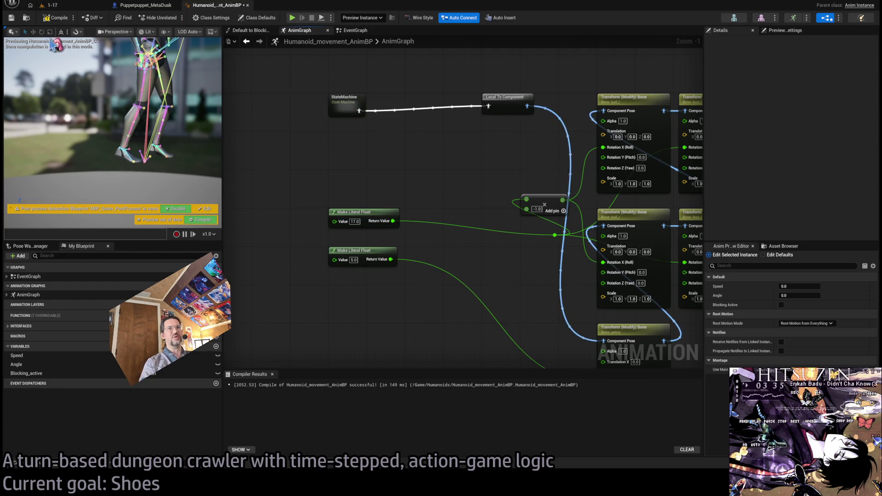
left_click(55, 18)
Shift the reroute point and -1.0 node left, then comment the 17.0 float 'Heel angle'
mouse_move(483, 183)
left_mouse_down()
mouse_move(295, 142)
mouse_move(381, 166)
left_mouse_up()
scroll(317, 138, "down", 2)
mouse_move(423, 213)
left_mouse_down()
mouse_move(373, 221)
mouse_move(393, 217)
mouse_move(373, 196)
mouse_move(381, 214)
mouse_move(374, 212)
left_mouse_up()
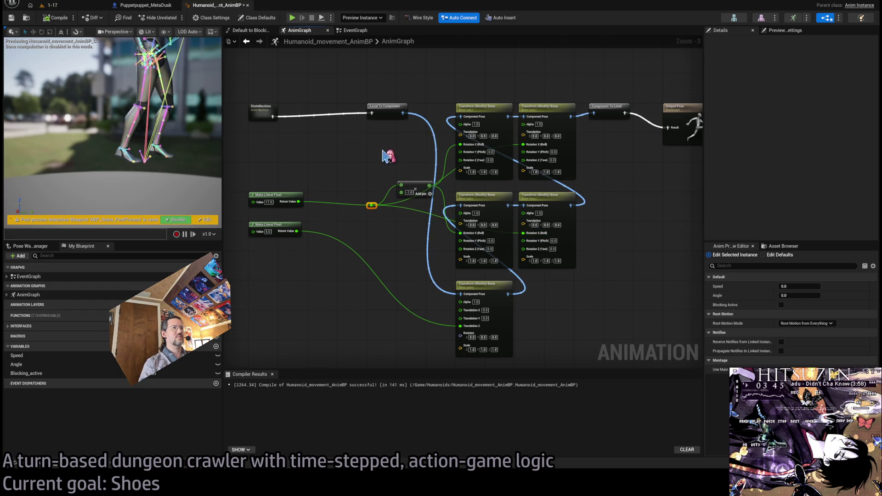
left_click_drag(419, 190, 390, 173)
left_click(407, 251)
scroll(407, 251, "up", 1)
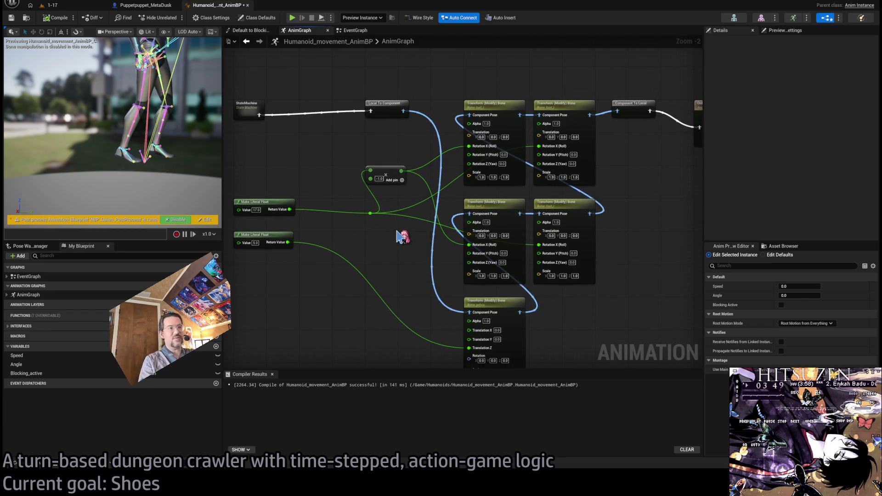
left_click_drag(646, 315, 625, 280)
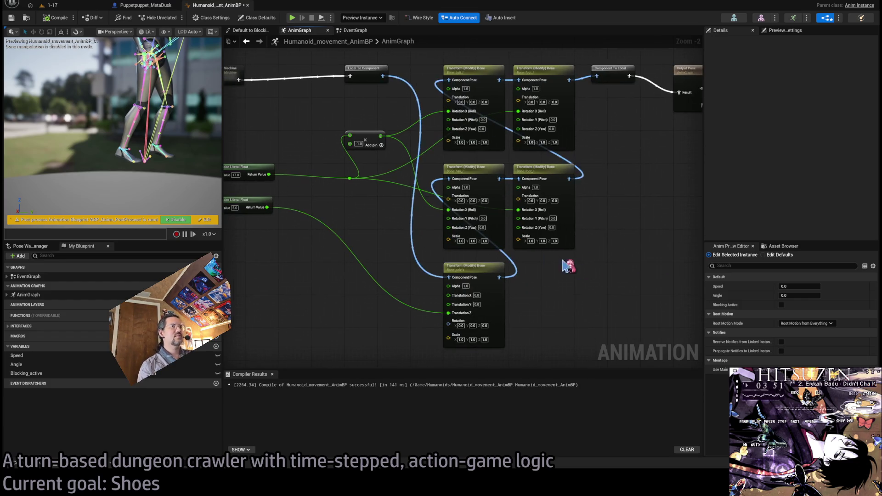
left_click_drag(317, 244, 429, 248)
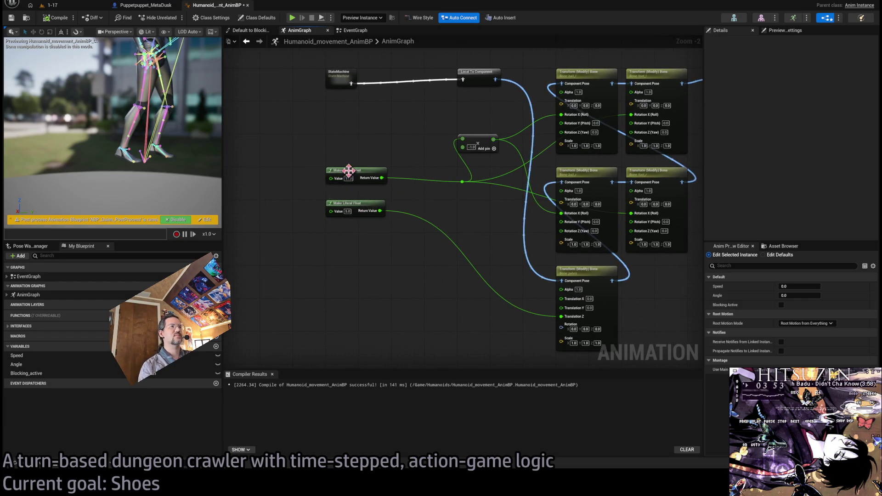
scroll(349, 171, "up", 3)
left_click(327, 164)
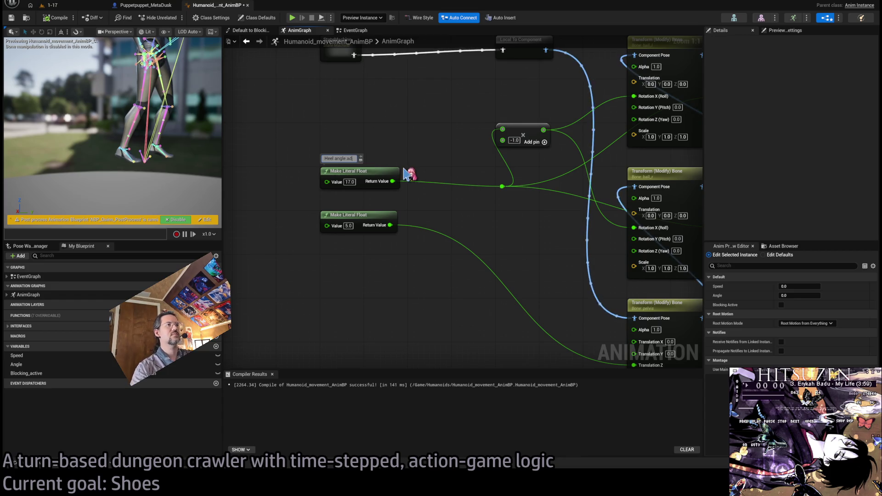
Comment the 5.0 float 'Height offset', recompile with F7, and return to level 1-17
left_click(326, 208)
type("Height offset")
key("Return")
key("F7")
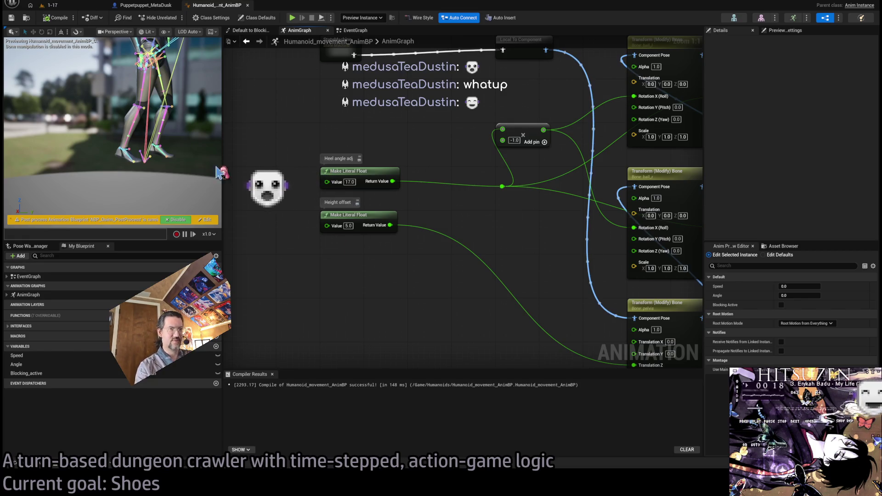
left_click(60, 6)
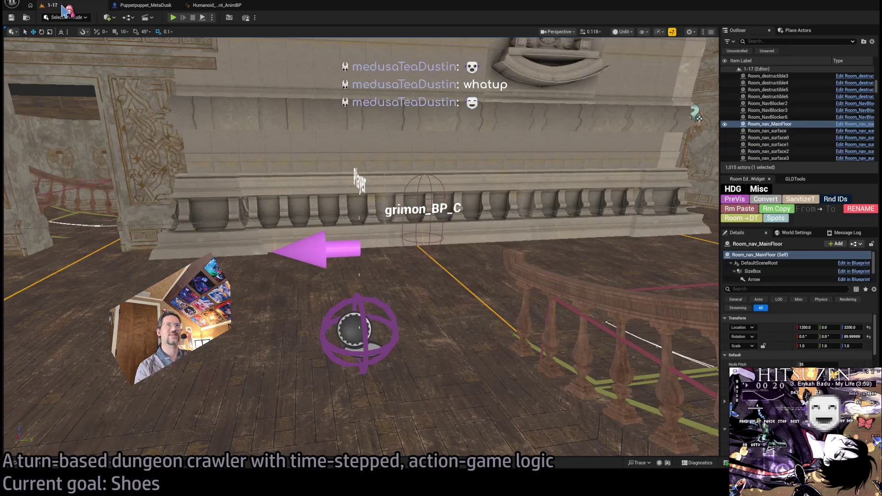
key("alt+p")
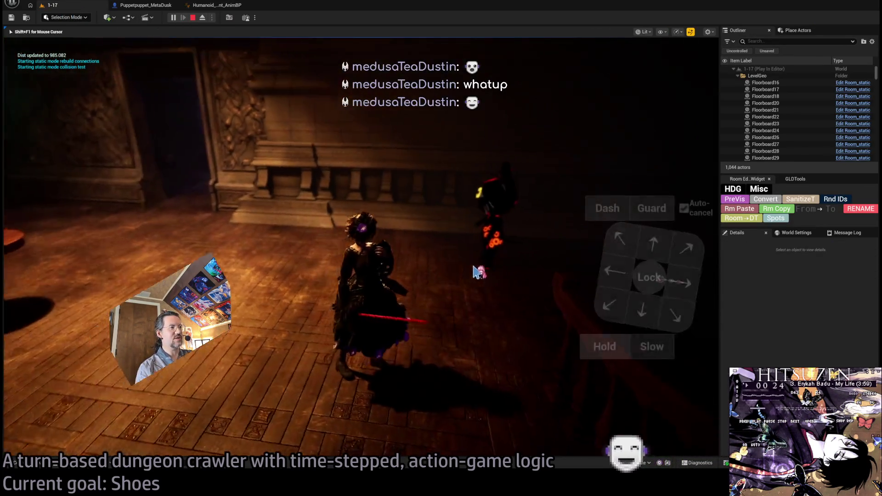
left_click(621, 134)
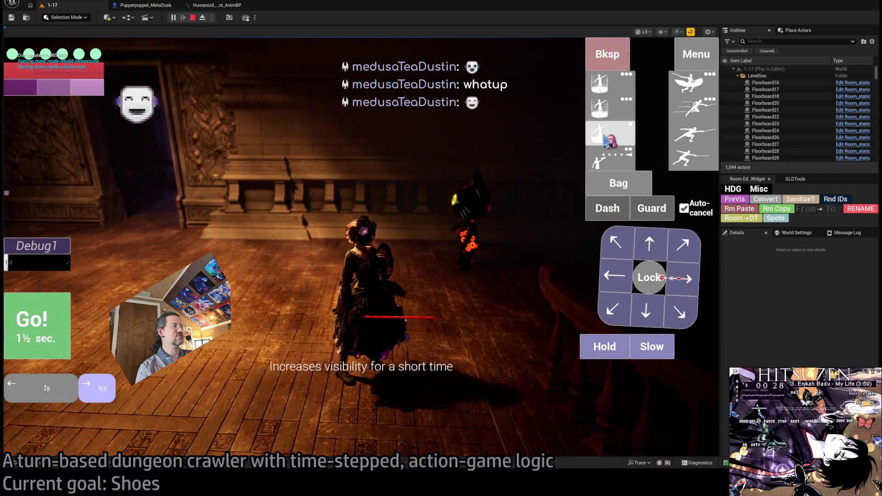
key("space")
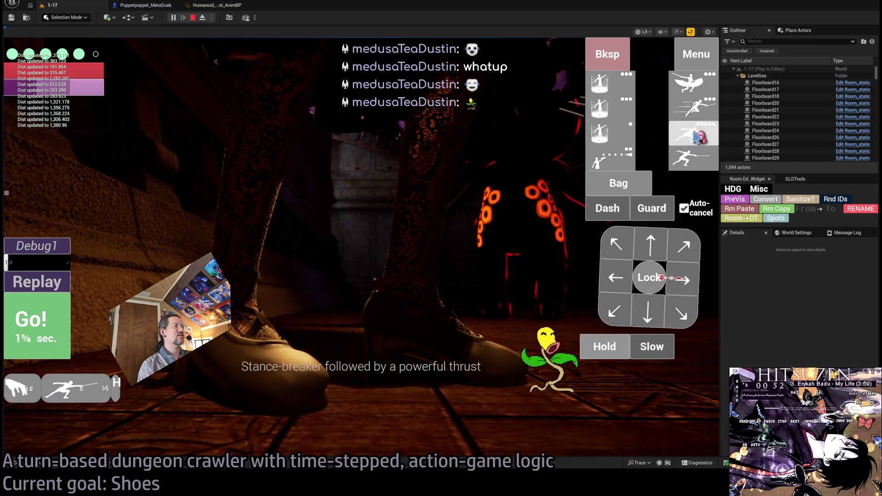
left_click(51, 318)
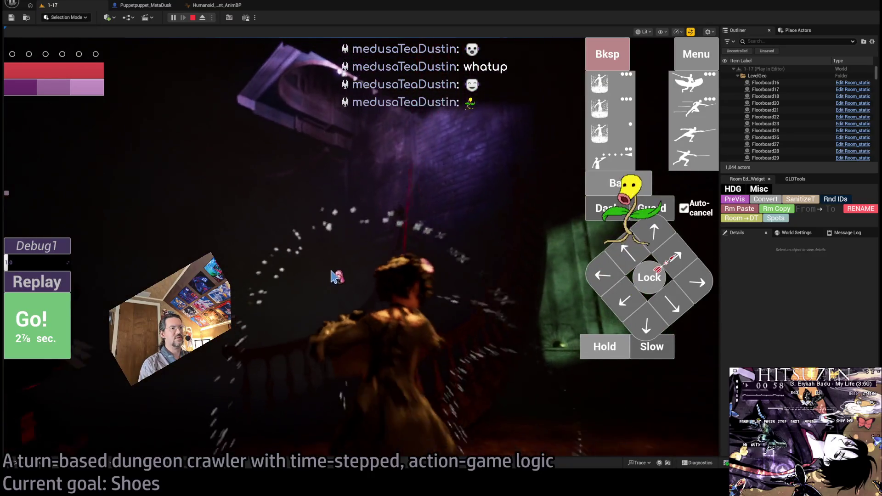
left_click(365, 315)
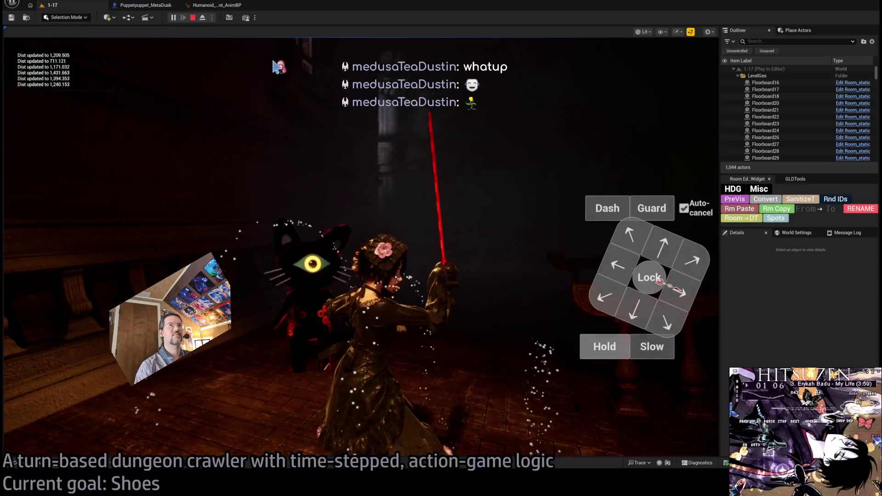
key("F8")
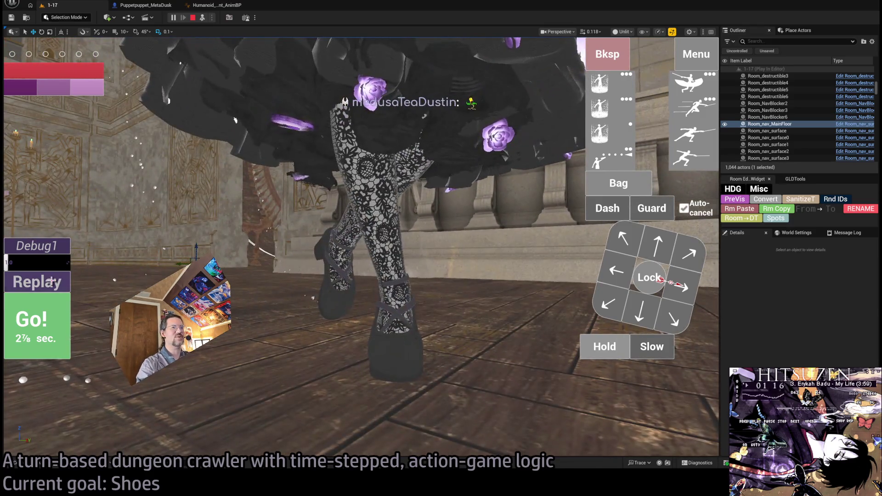
left_click(52, 281)
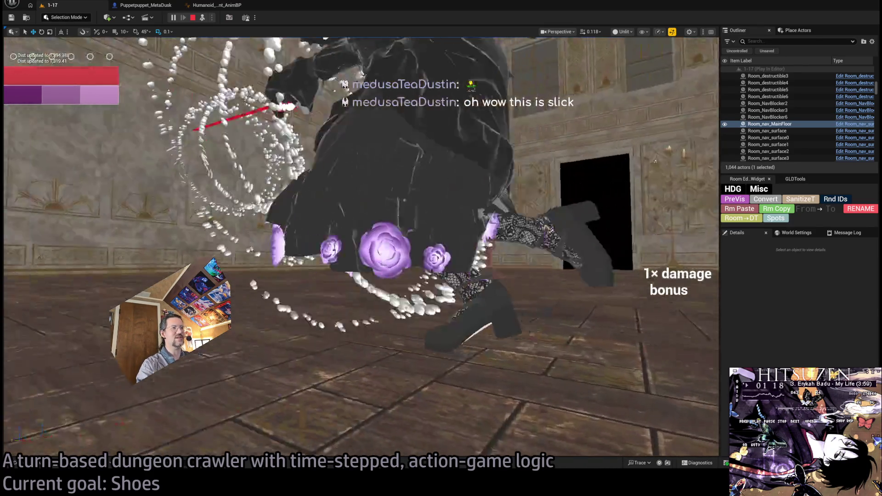
left_click(27, 281)
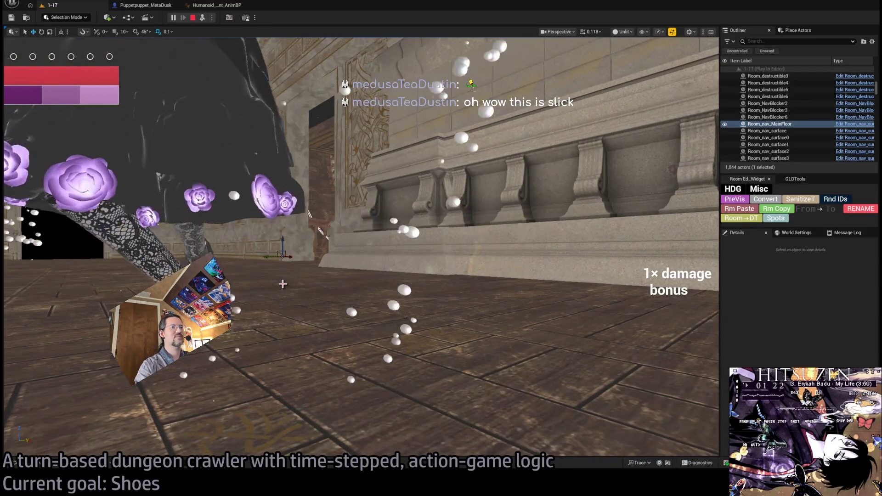
left_click(50, 278)
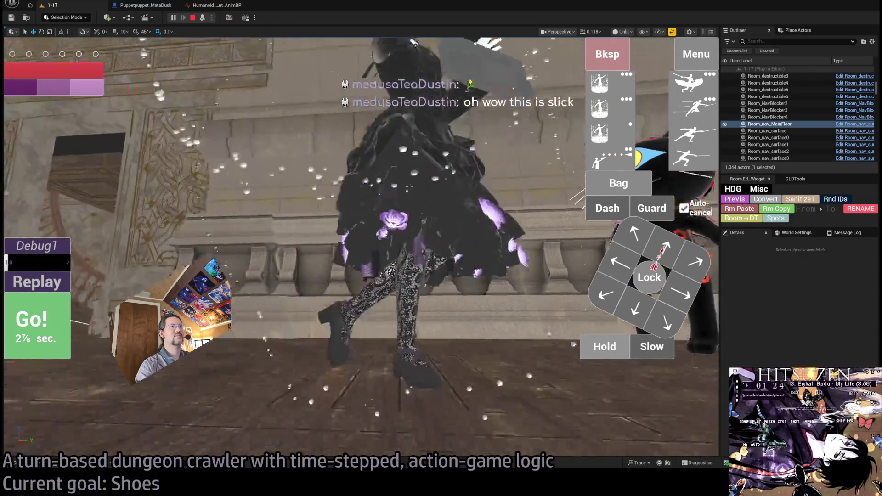
left_click(694, 156)
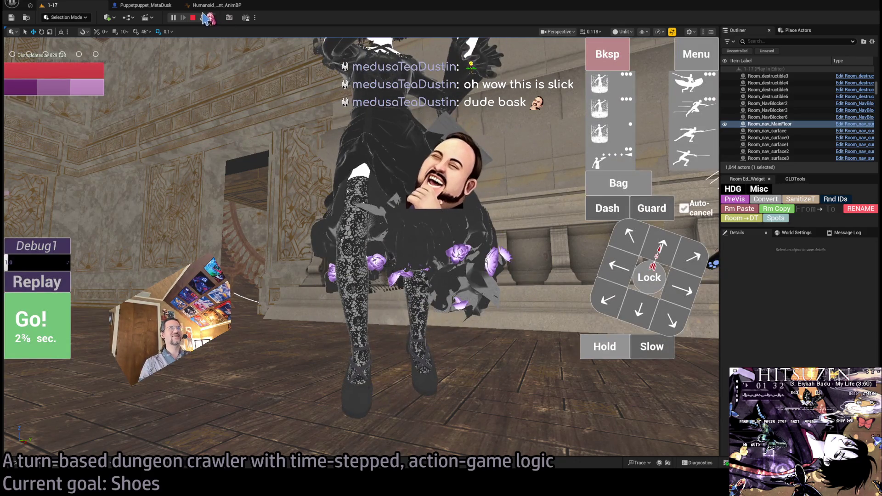
left_click(194, 18)
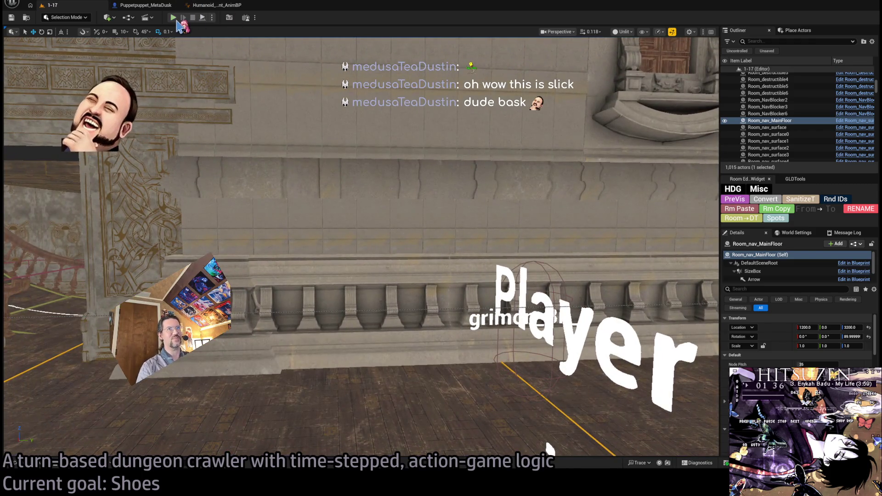
Play the level, queue three actions to run a turn, and eject from the game with F8
key("alt+p")
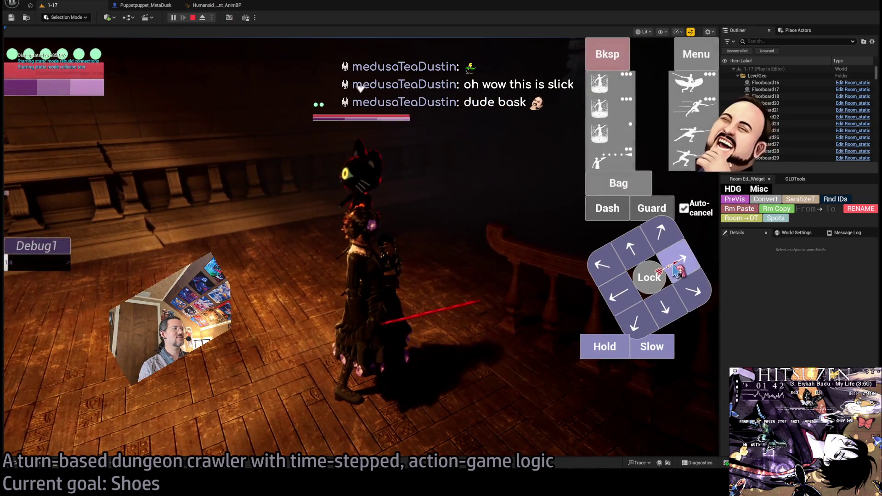
left_click(691, 104)
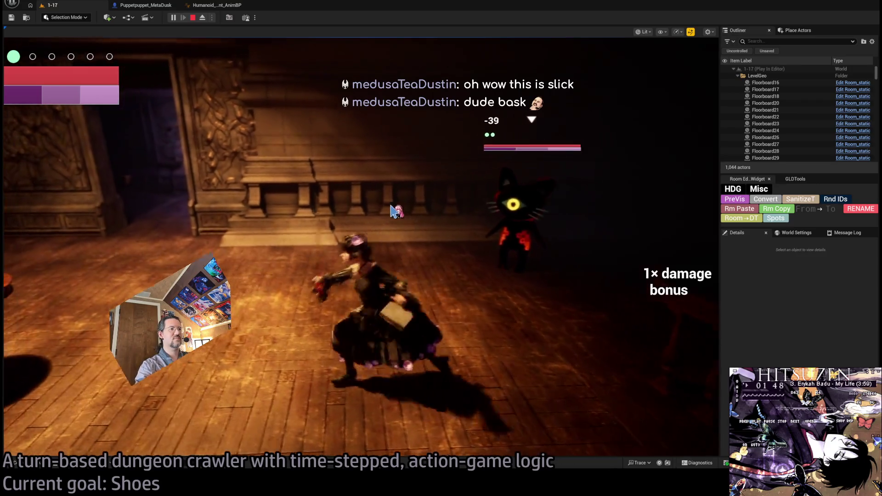
key("F8")
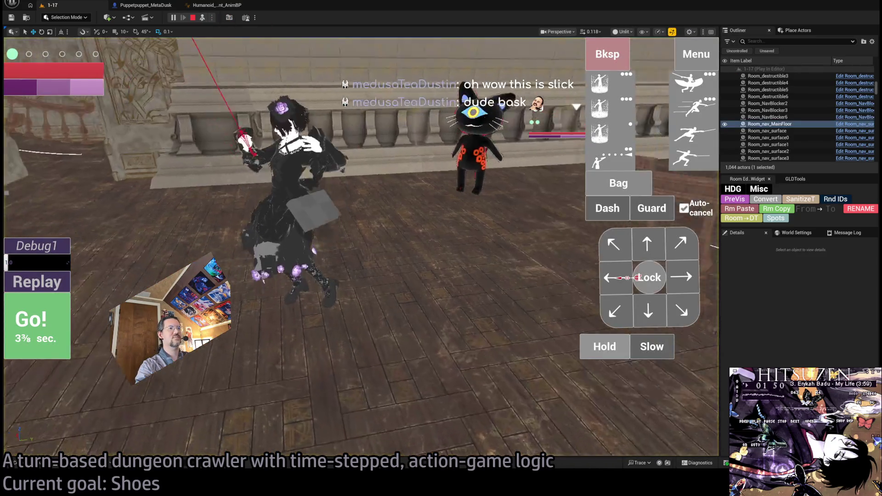
Replay the turn four times to watch the feet, then stop and return to the AnimGraph
left_click(40, 283)
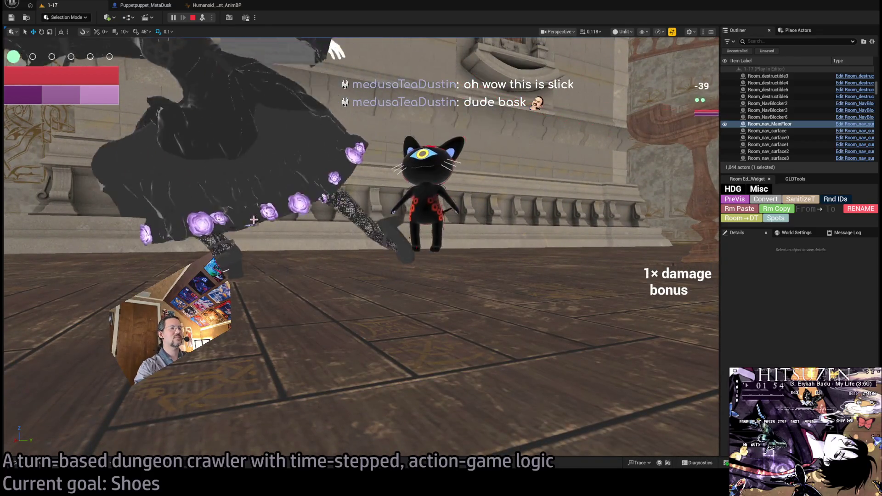
left_click(50, 283)
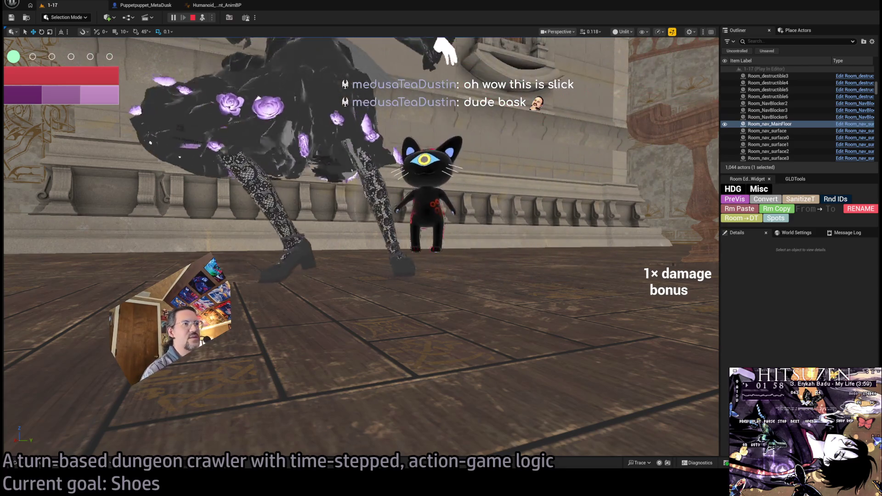
left_click(55, 284)
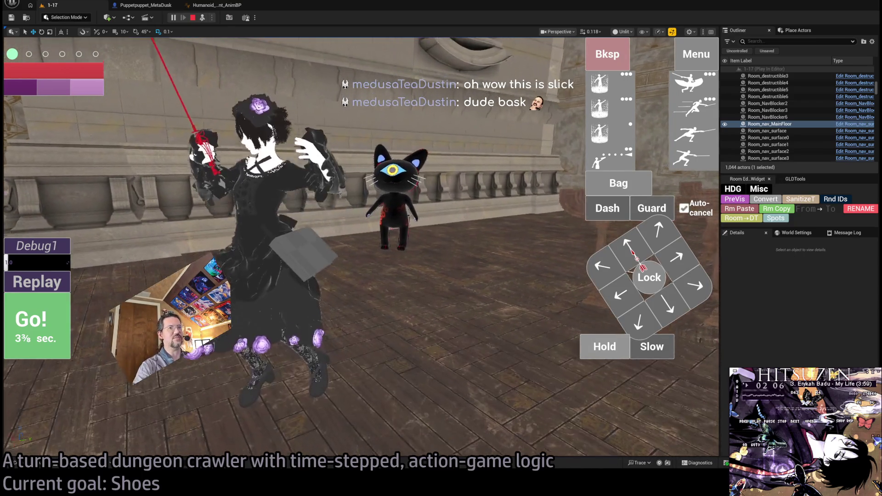
left_click(61, 282)
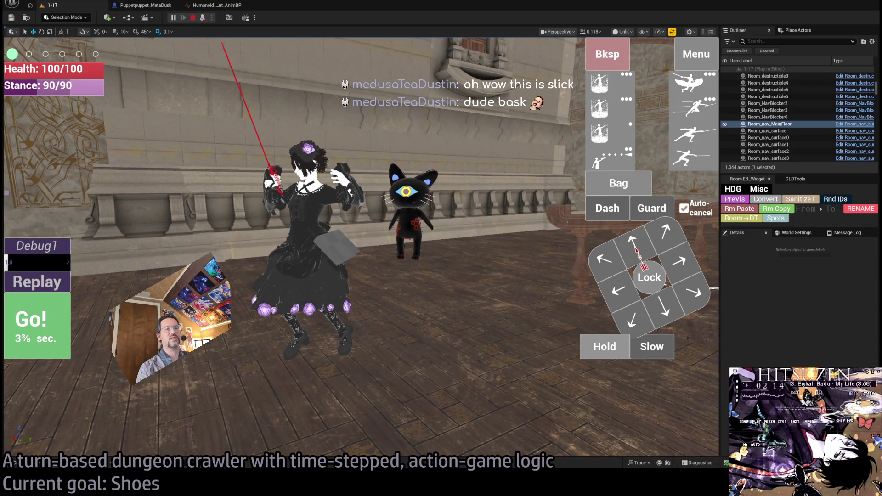
left_click(192, 18)
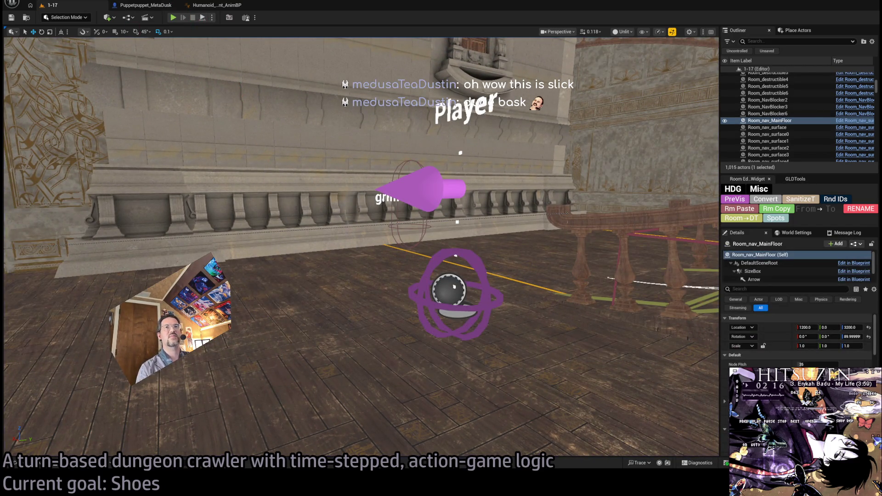
left_click(217, 5)
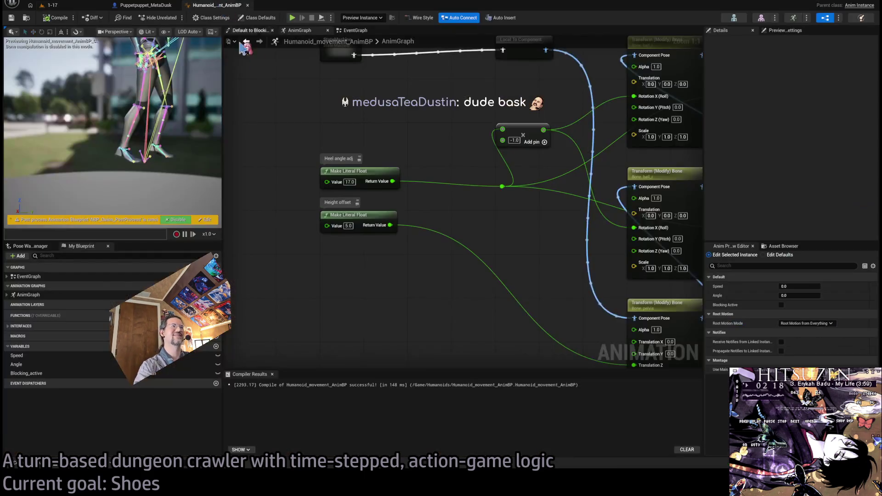
Zoom out to frame all AnimGraph nodes, go back to level 1-17, then switch to Blender
scroll(431, 140, "down", 4)
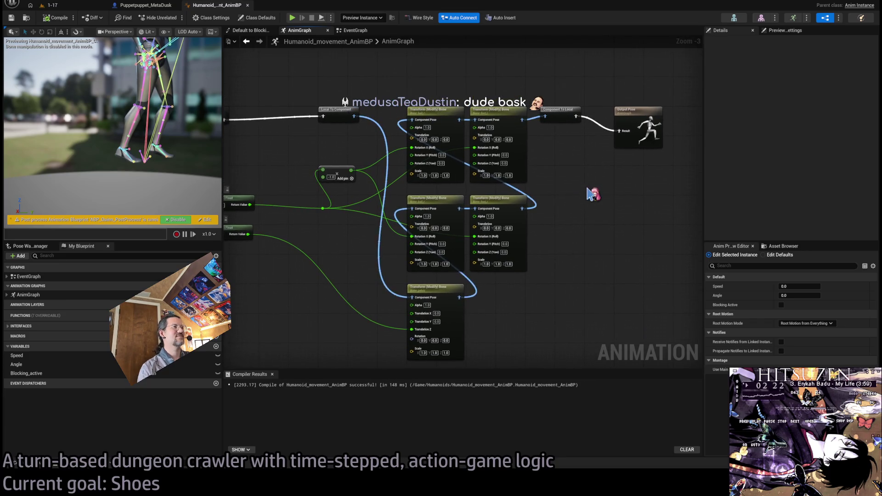
key("Home")
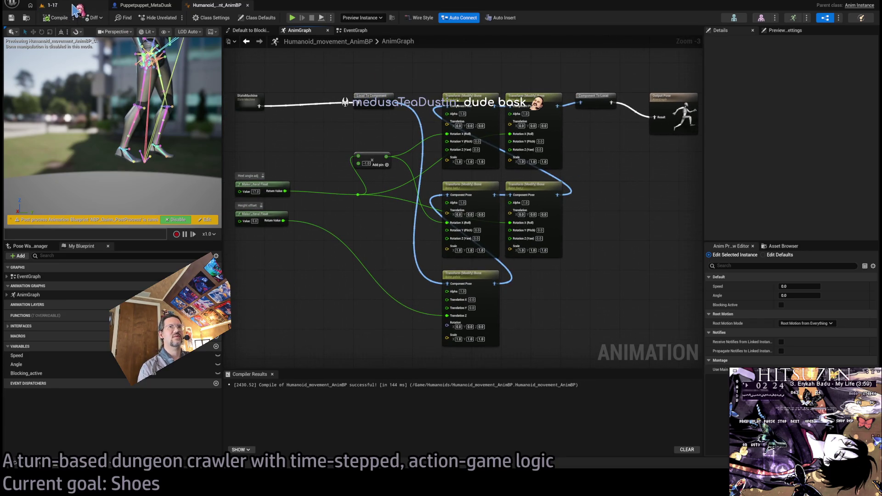
left_click(73, 7)
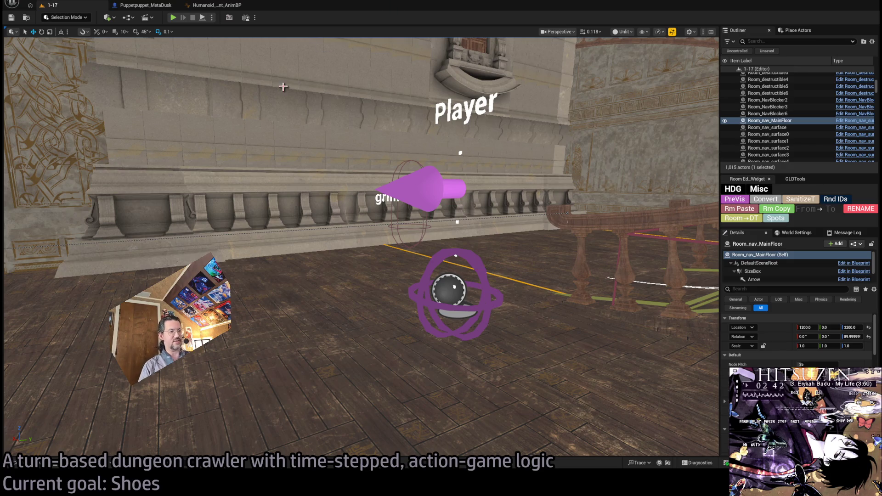
key("alt+Tab")
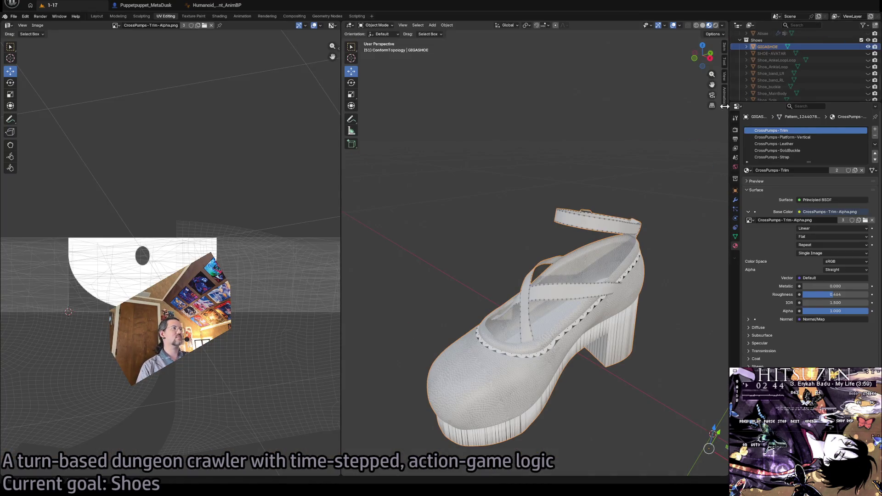
Switch back to Unreal, then bring up the Gemini shoe-skinning chat and scroll down
key("alt+Tab")
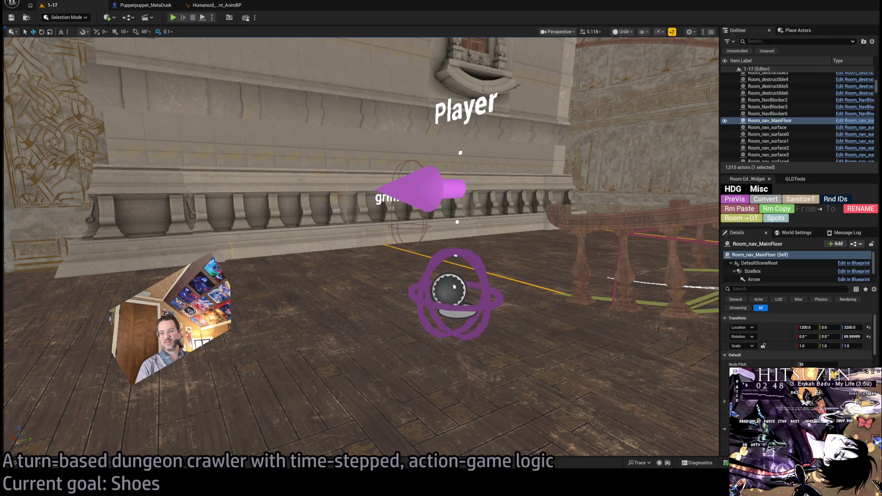
key("alt+Tab")
scroll(508, 352, "down", 5)
Load the Google home page in Chrome, hide the browser, and start a play session of level 1-17
key("alt+Tab")
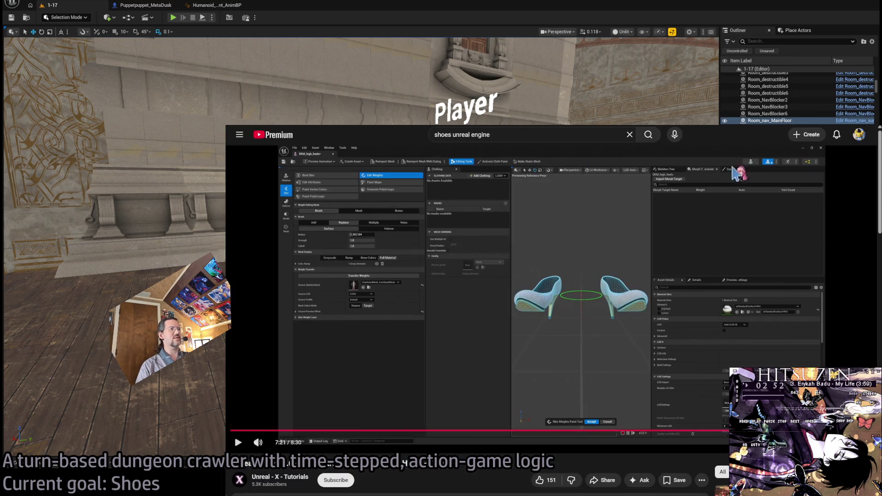
key("ctrl+l")
type("google")
key("Return")
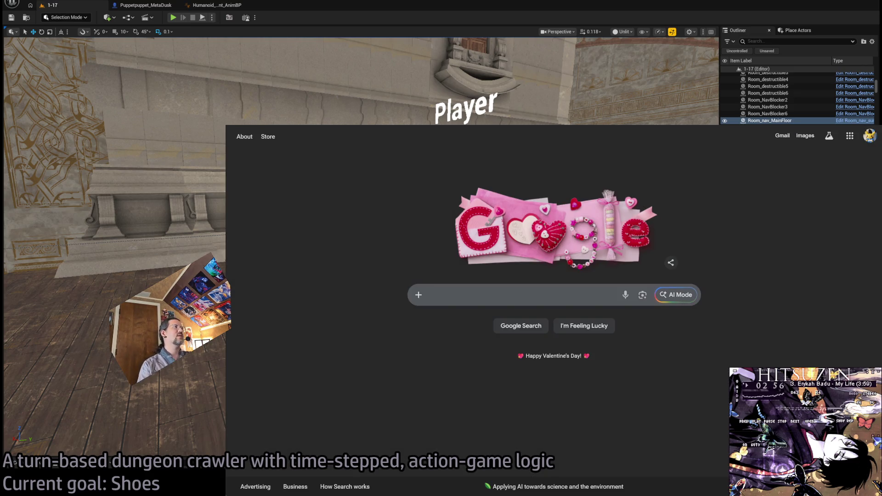
key("alt+Tab")
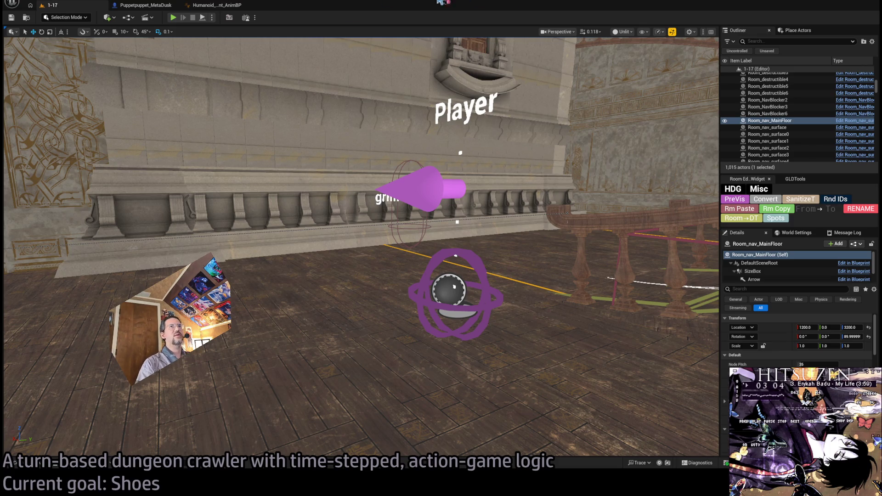
key("alt+p")
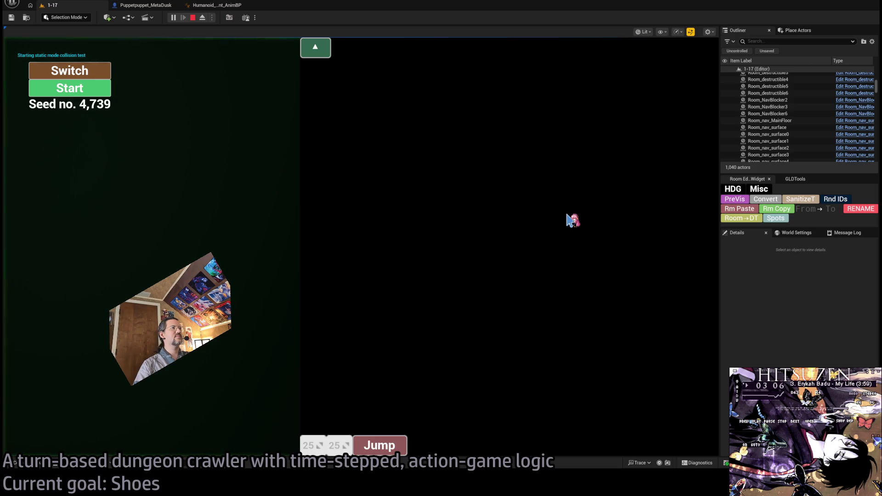
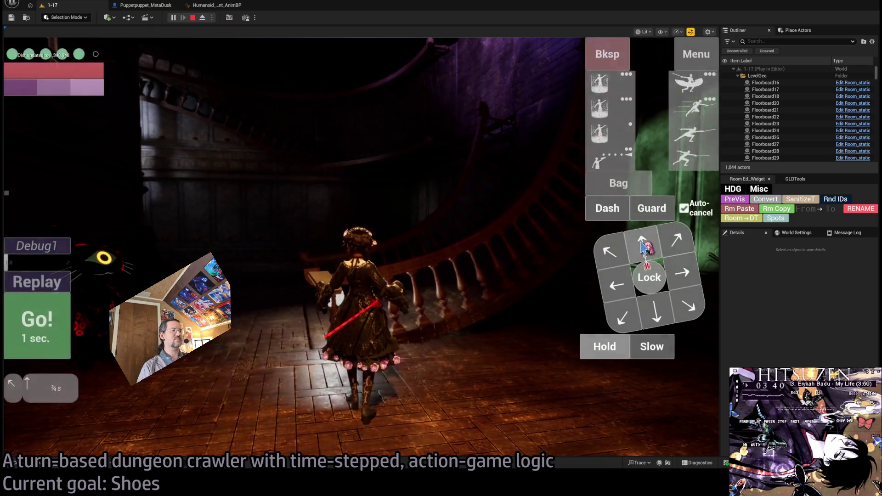
Queue rightward steps and run several turns on the stairs, then step into the lit hallway
double_click(676, 276)
left_click(55, 326)
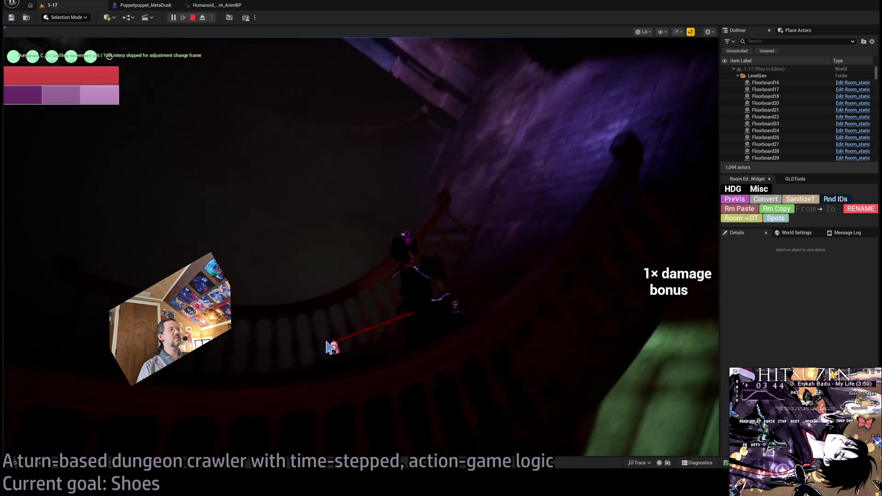
left_click(611, 361)
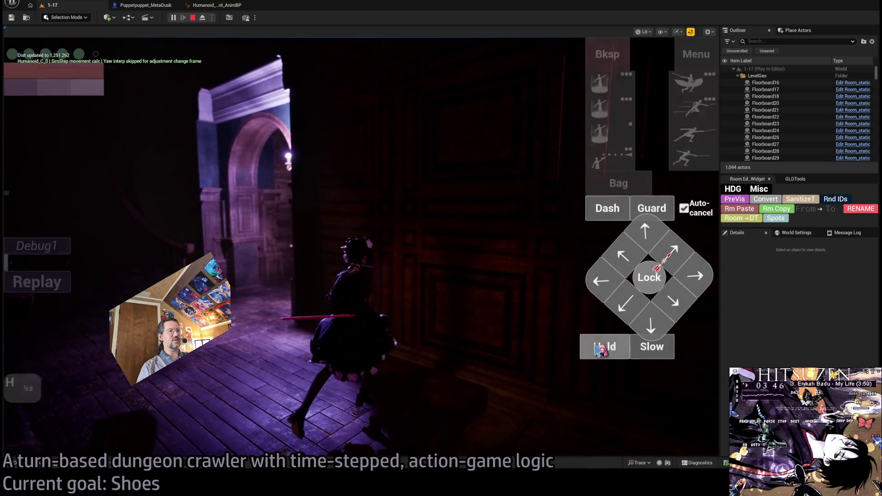
left_click(55, 318)
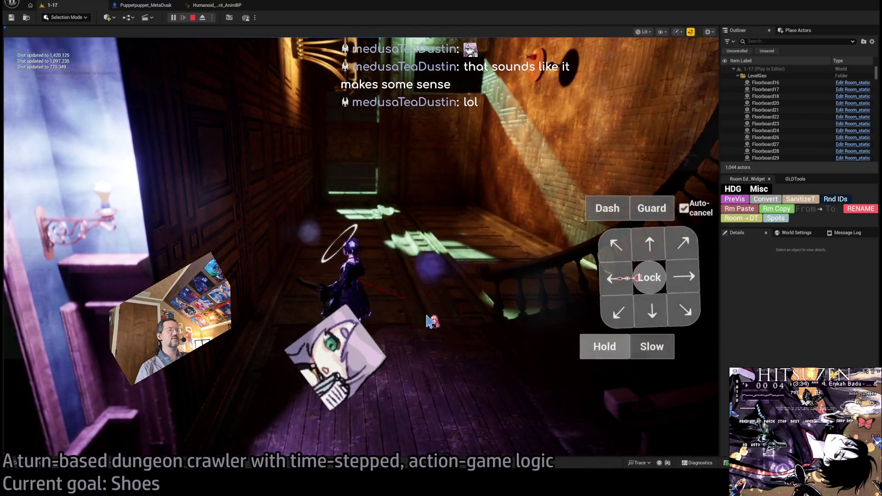
left_click(411, 280)
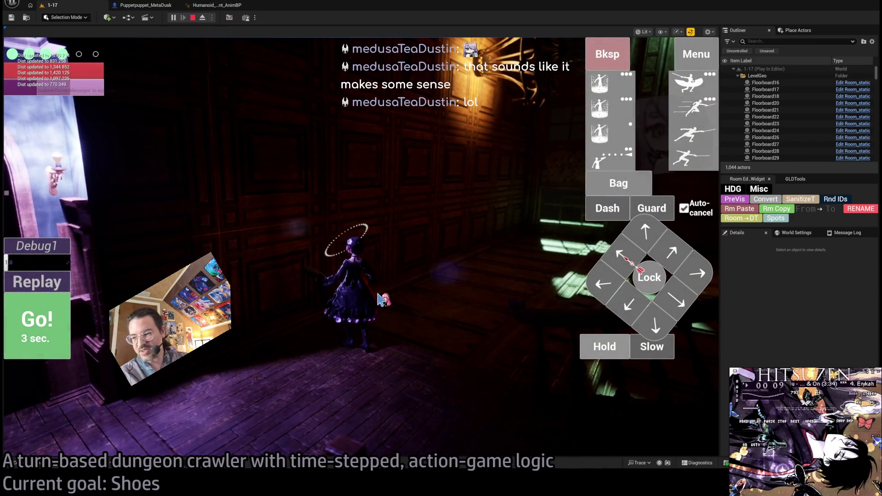
left_click(410, 307)
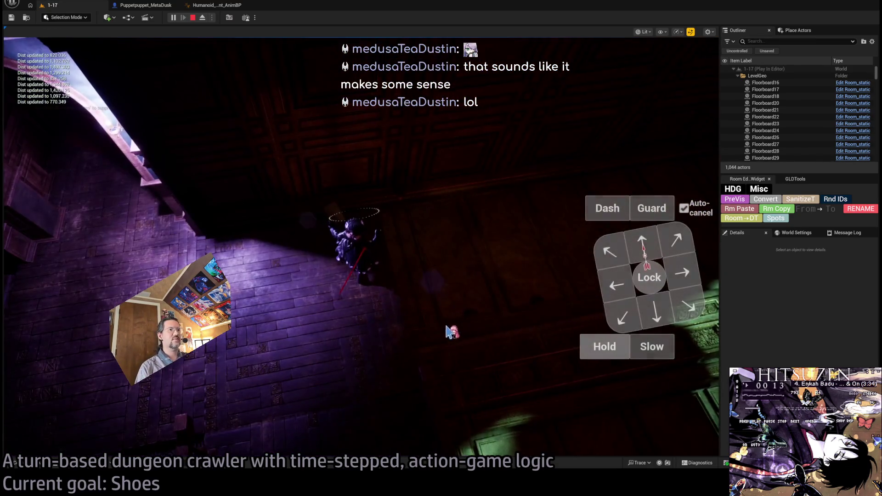
Restore the turn controls with Shift+F1 and eject from the player into the free camera
key("shift+F1")
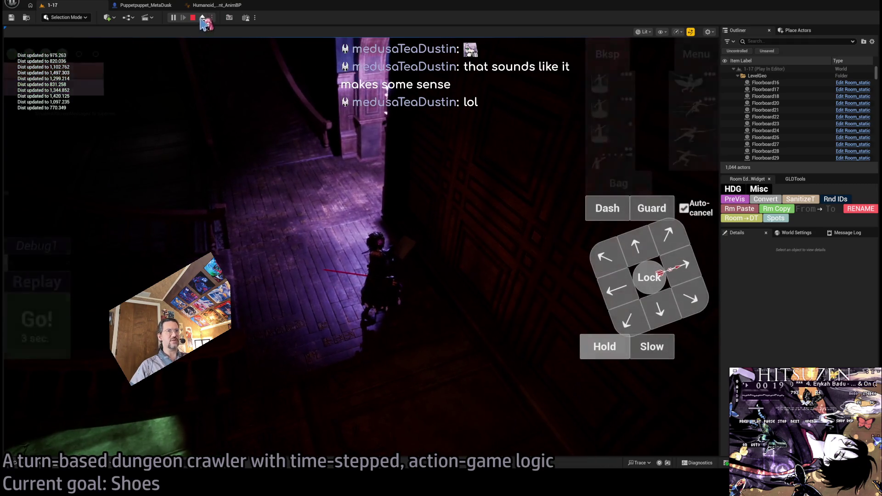
key("F8")
left_click(392, 305)
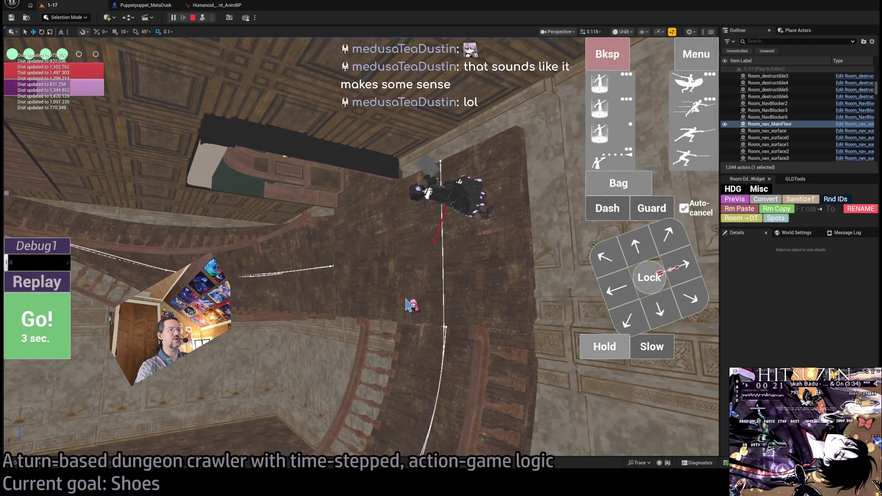
Stop the game, select Room_nav_surface1 and frame the view on its Spline component
key("Escape")
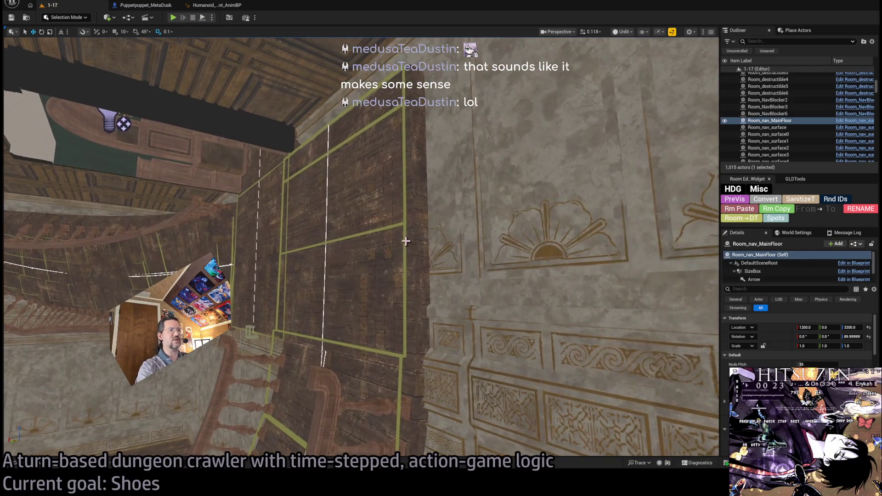
left_click(401, 238)
key("f")
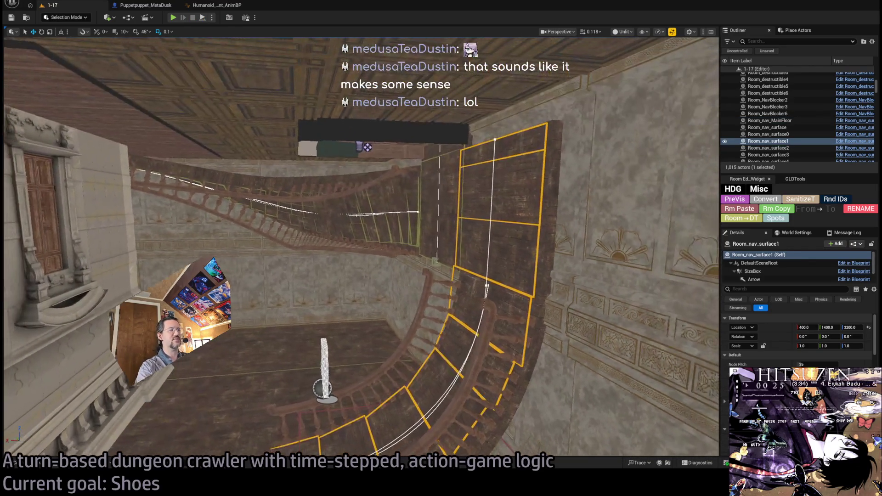
left_click(486, 284)
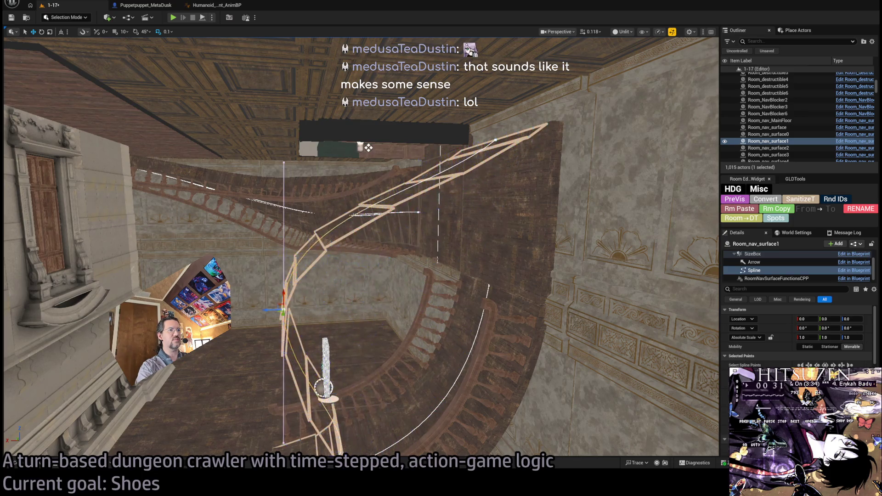
key("f")
Orbit around the spline, stair surface and player floor, then switch to a browser search
left_click_drag(412, 289, 412, 288)
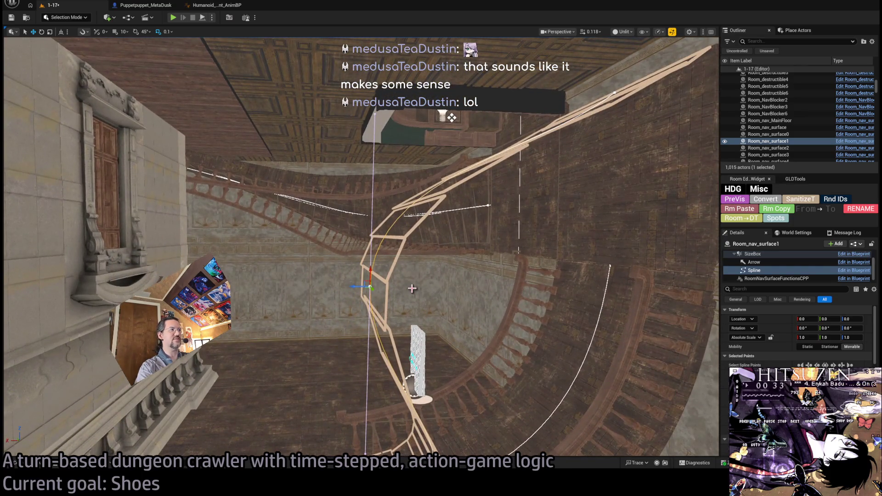
mouse_move(348, 272)
left_mouse_down()
mouse_move(366, 266)
mouse_move(353, 259)
mouse_move(393, 268)
left_mouse_up()
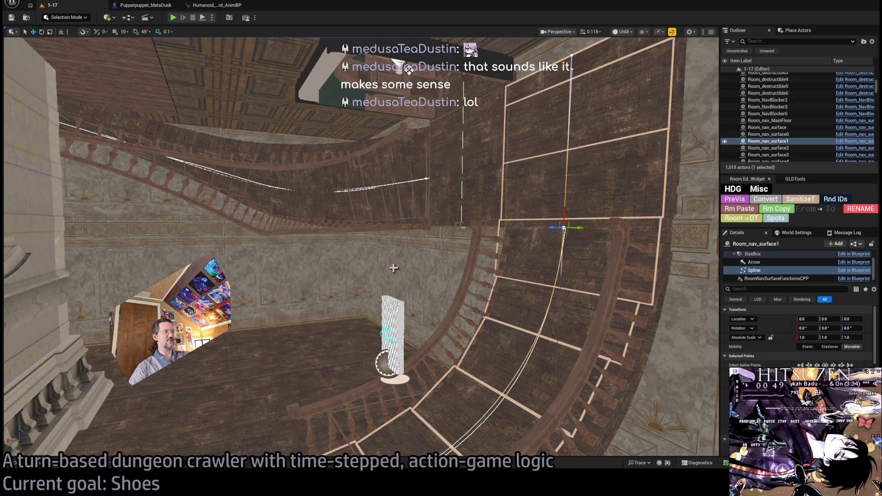
mouse_move(381, 277)
left_mouse_down()
mouse_move(381, 344)
mouse_move(381, 299)
left_mouse_up()
key("alt+Tab")
key("Return")
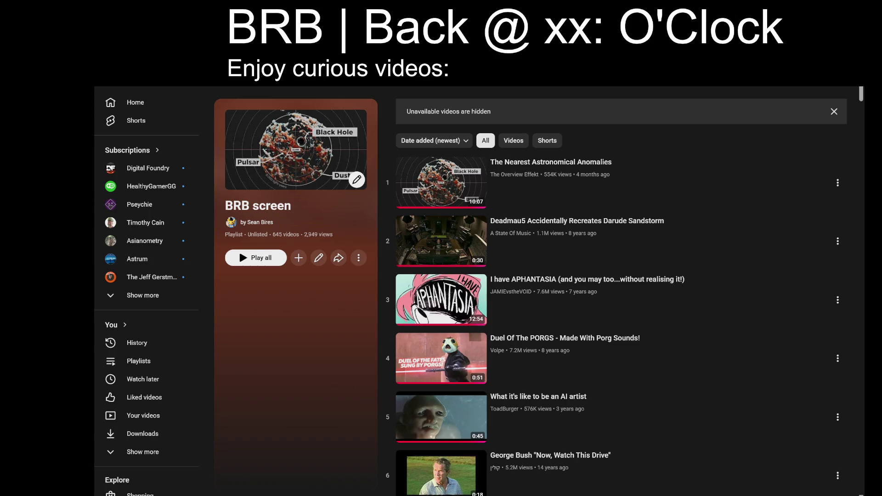
Set the BRB overlay time to 26 and play APHANTASIA from the BRB screen playlist
type("26")
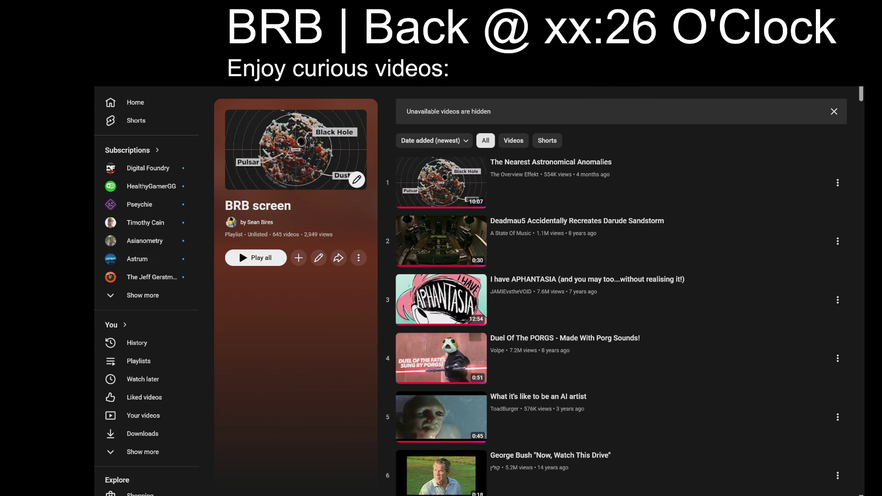
scroll(678, 316, "down", 10)
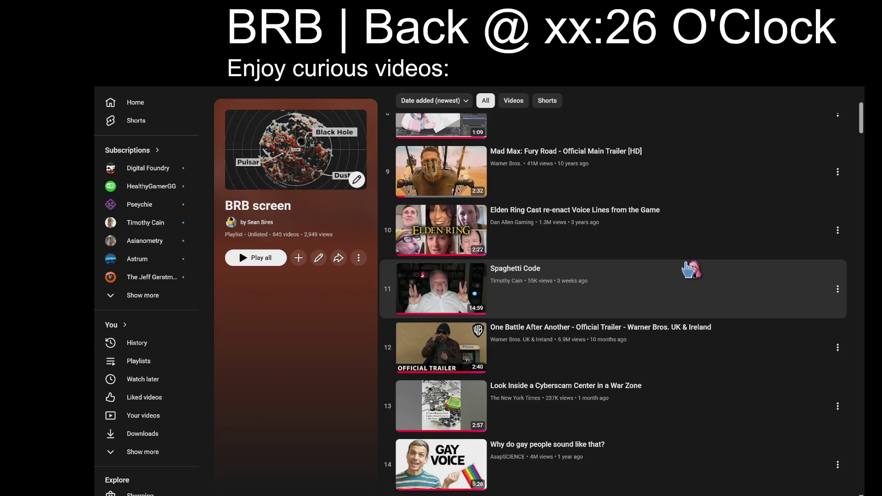
scroll(687, 269, "up", 10)
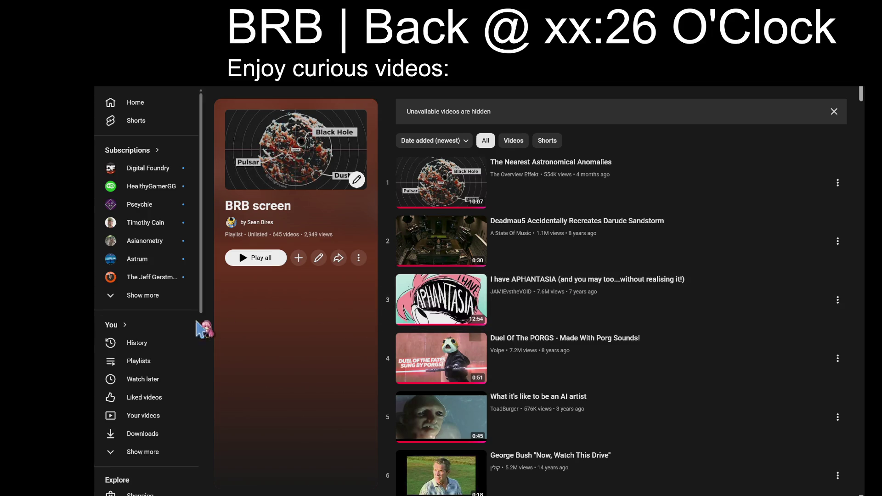
left_click(584, 299)
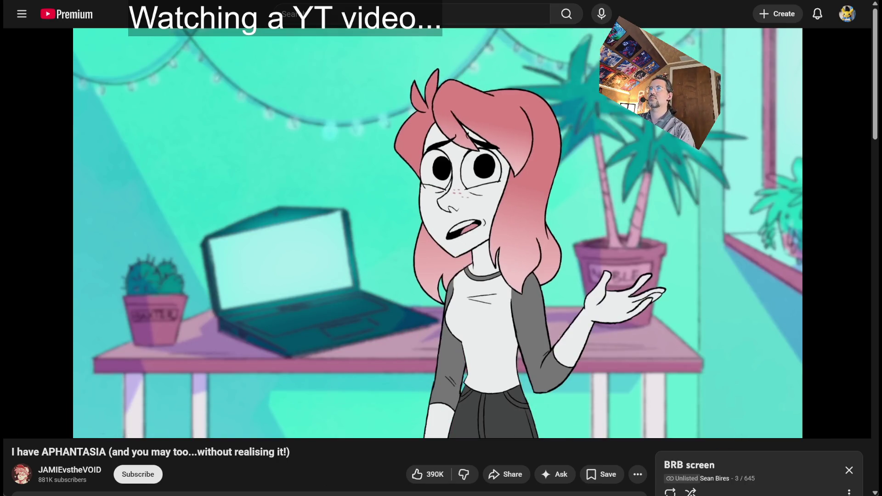
Let the APHANTASIA video play, then start a new browser search with slash
key("slash")
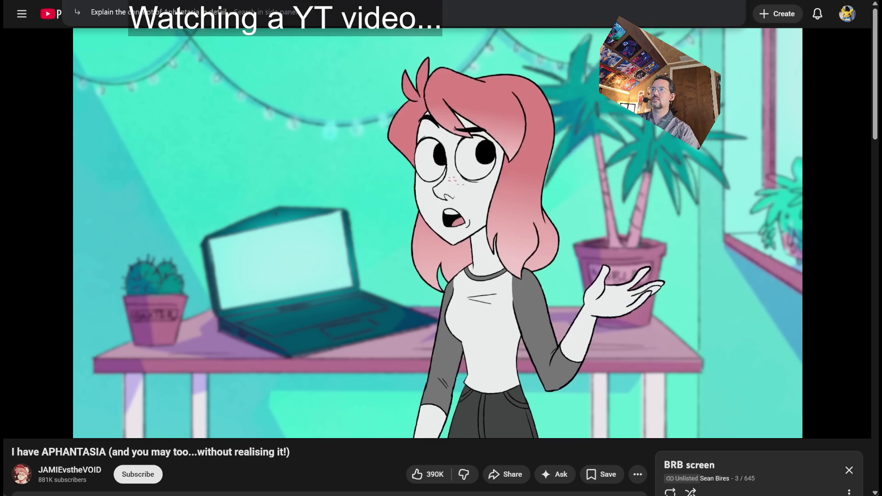
Enter 'google' in the address bar to load the Google homepage
type("google")
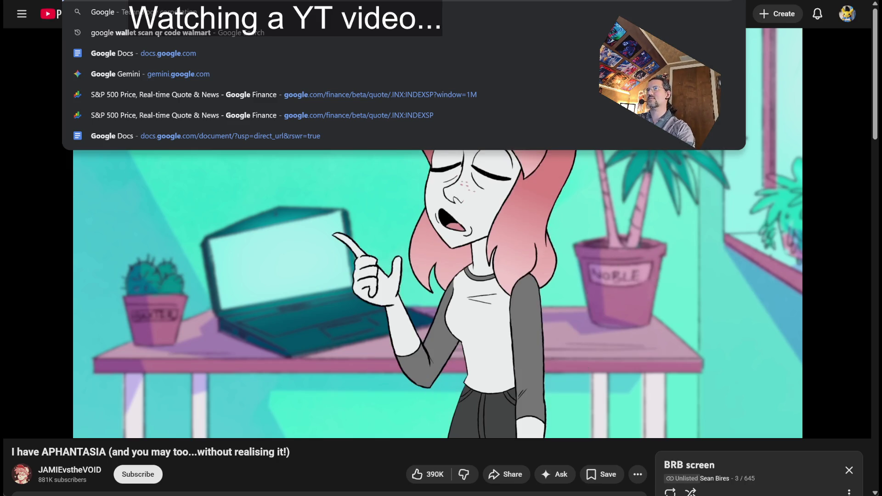
key("Return")
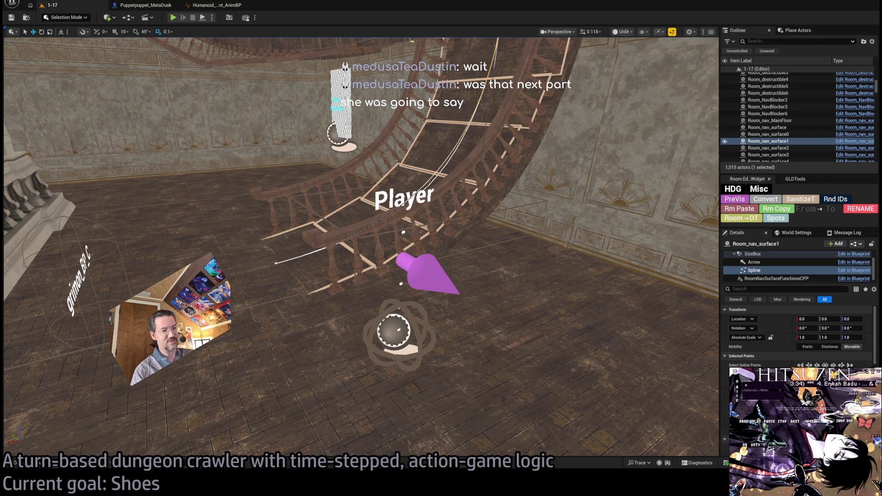
Bring the browser back and scrub the APHANTASIA video to just before the five-minute mark
key("alt+Tab")
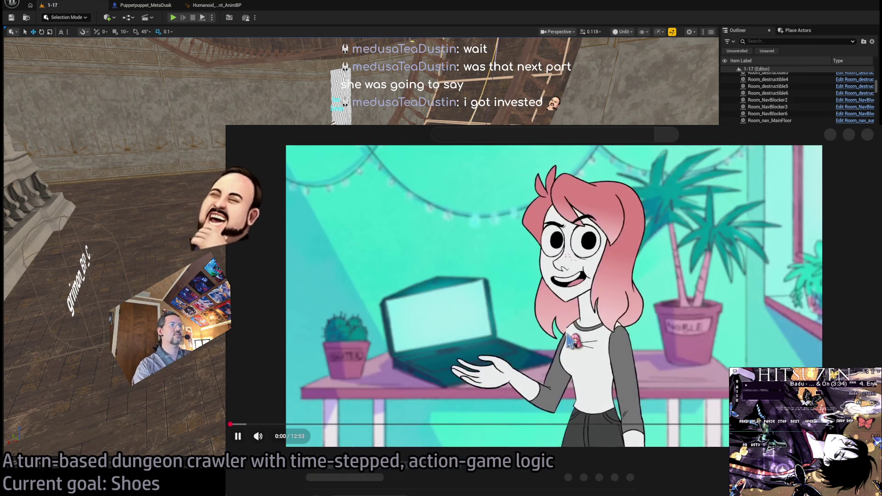
left_click_drag(524, 431, 457, 431)
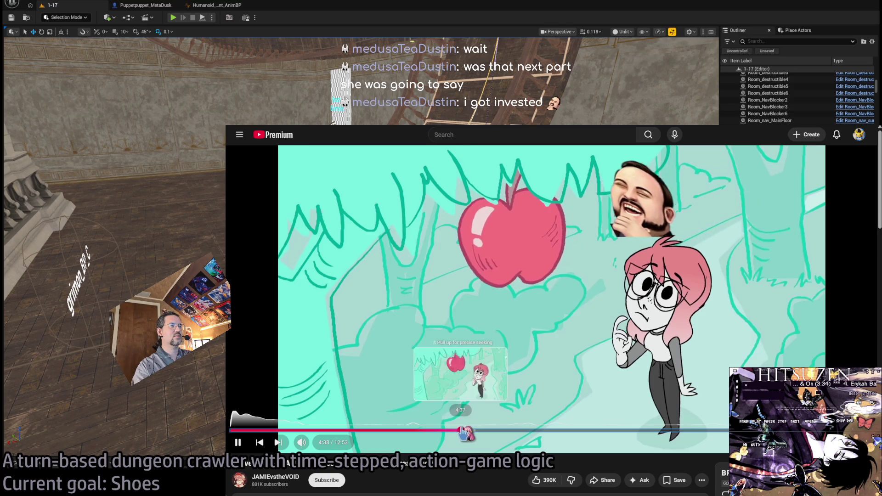
key("l")
key("l")
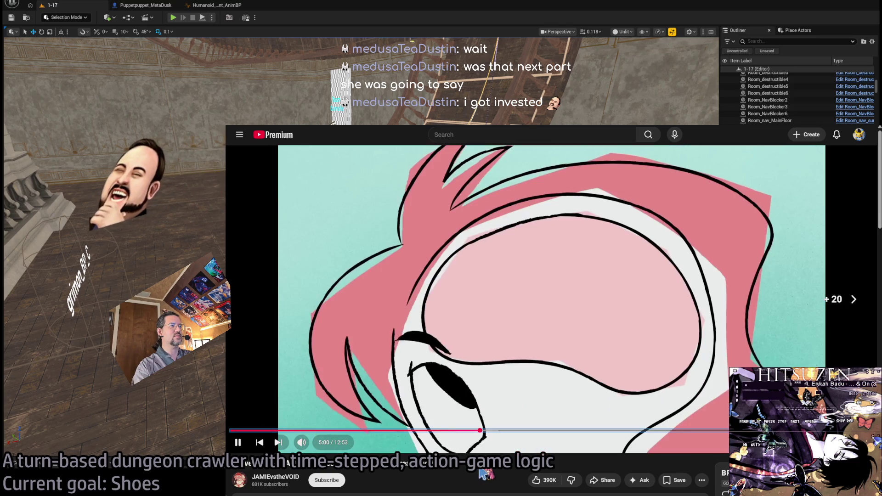
key("j")
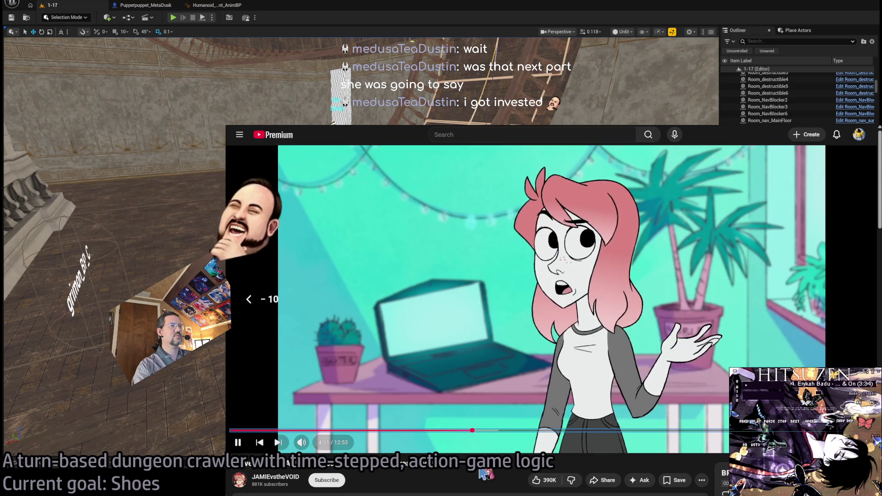
left_click_drag(474, 432, 476, 433)
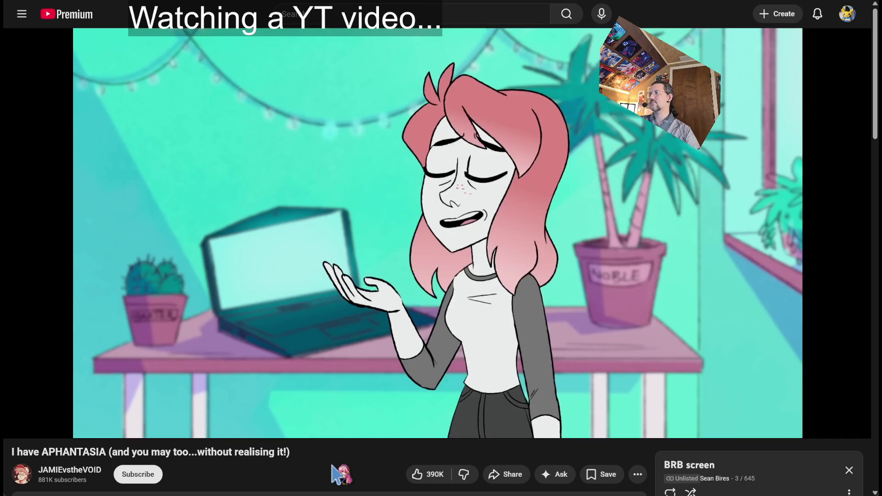
Pause the APHANTASIA video and scroll the YouTube page down and back up
key("space")
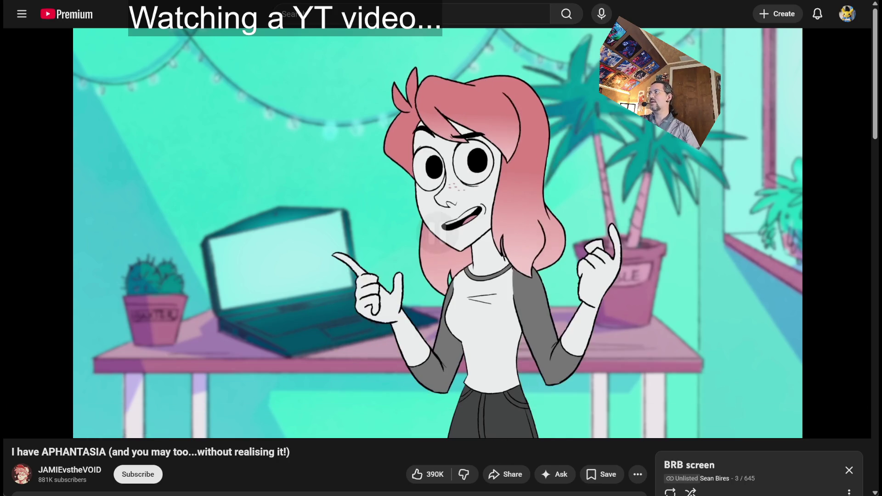
scroll(362, 467, "down", 5)
scroll(356, 464, "up", 5)
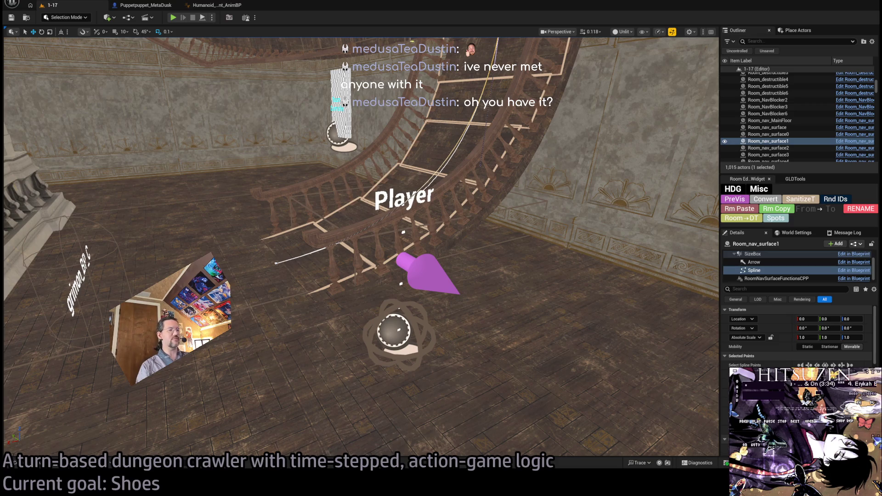
Switch to the YouTube window briefly, then back to the Unreal editor
key("alt+Tab")
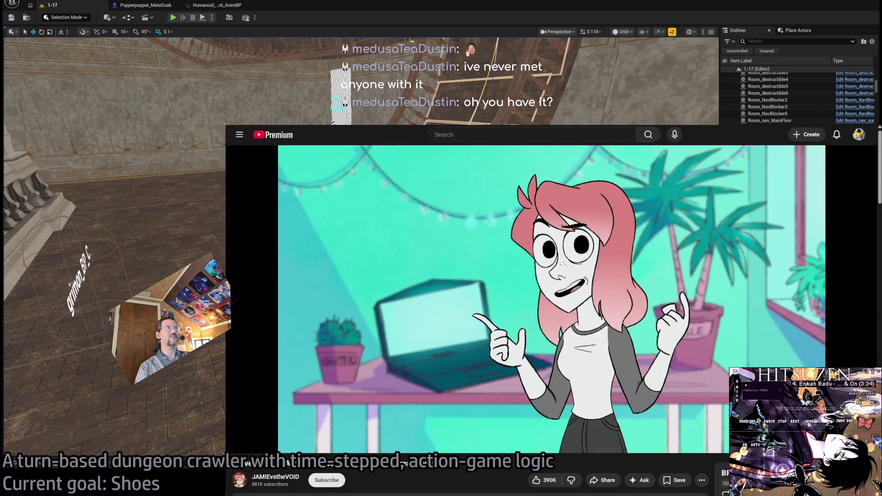
key("alt+Tab")
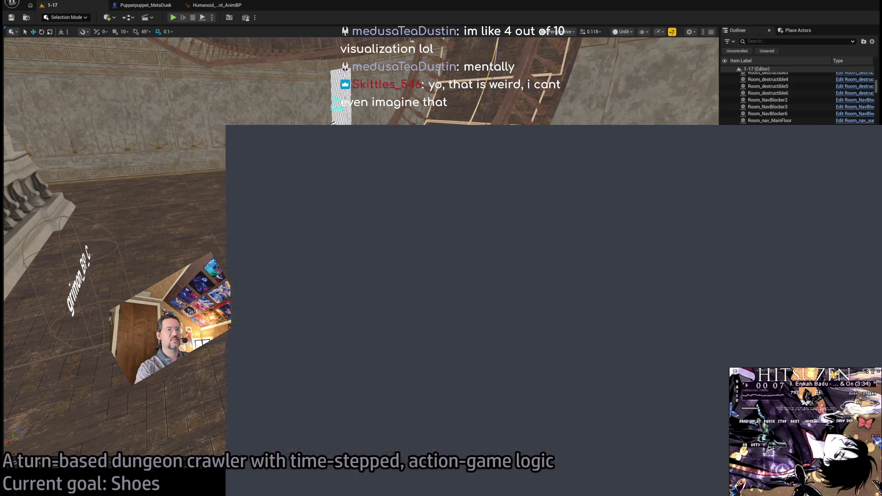
Load the Google homepage in the browser and return to the Unreal editor
key("ctrl+l")
type("google")
key("Return")
key("alt+Tab")
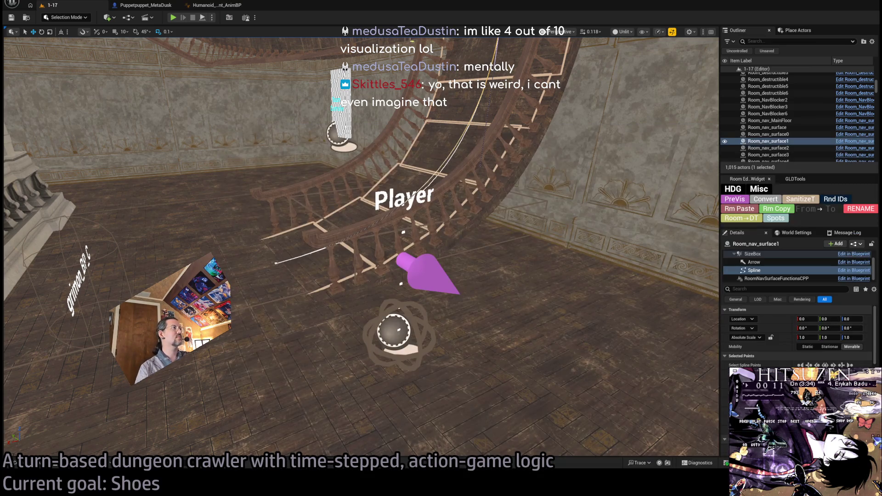
Fly the viewport camera around the stairs, then start and stop a Play-in-Editor session
left_click_drag(387, 178, 255, 80)
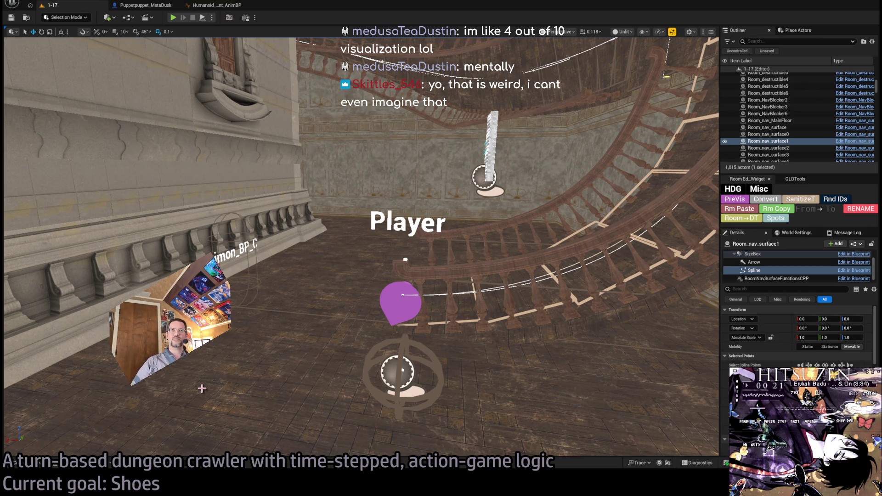
left_click(173, 17)
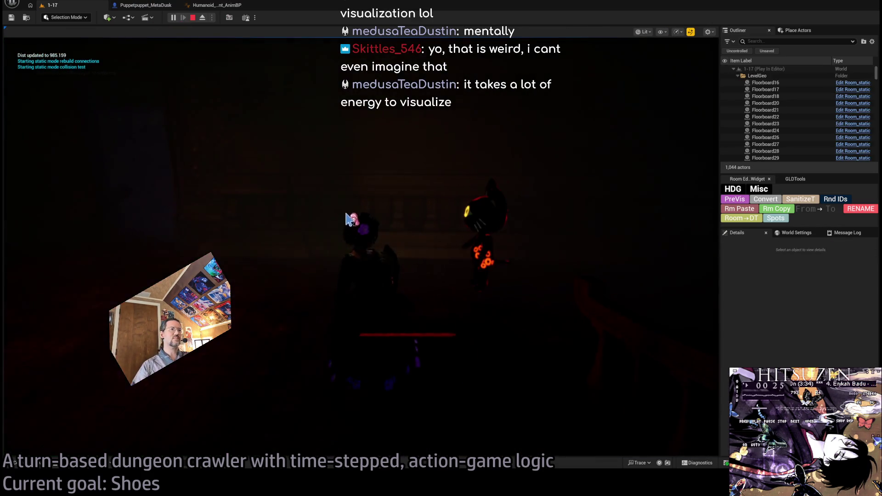
left_click(193, 17)
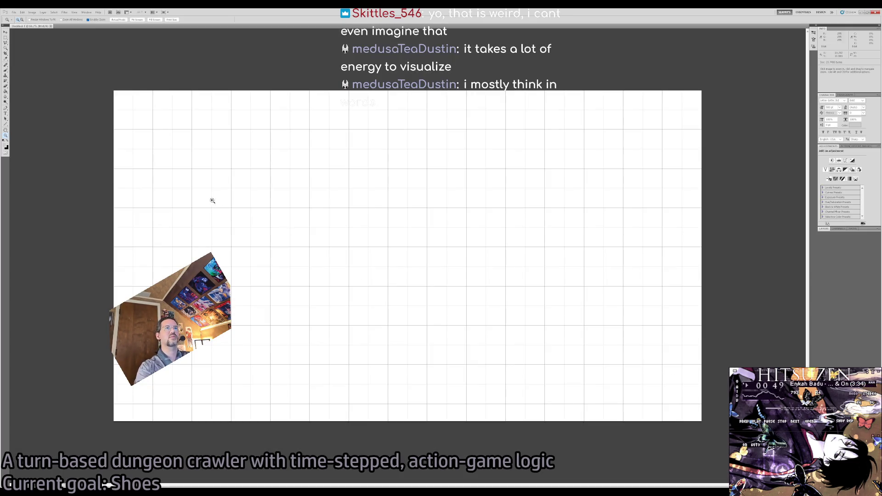
Fill the canvas black with the Paint Bucket, then refill it dark grey
key("g")
left_click(324, 217)
key("d")
left_click(326, 221)
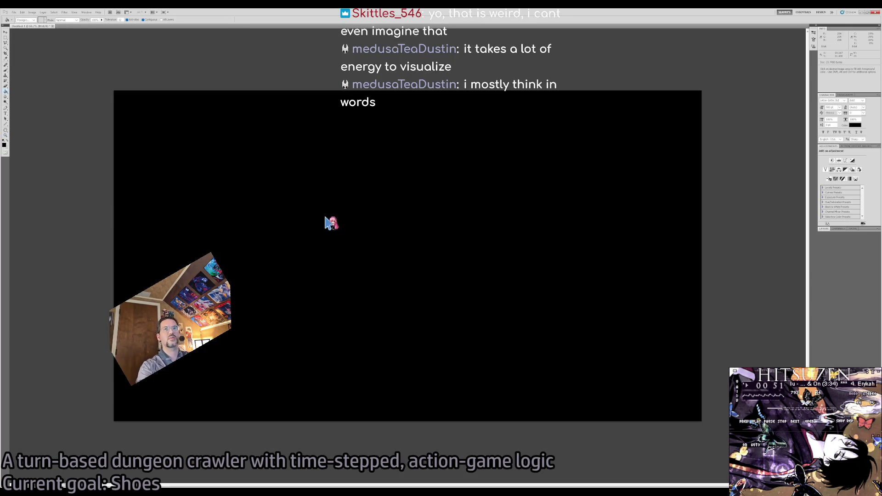
key("i")
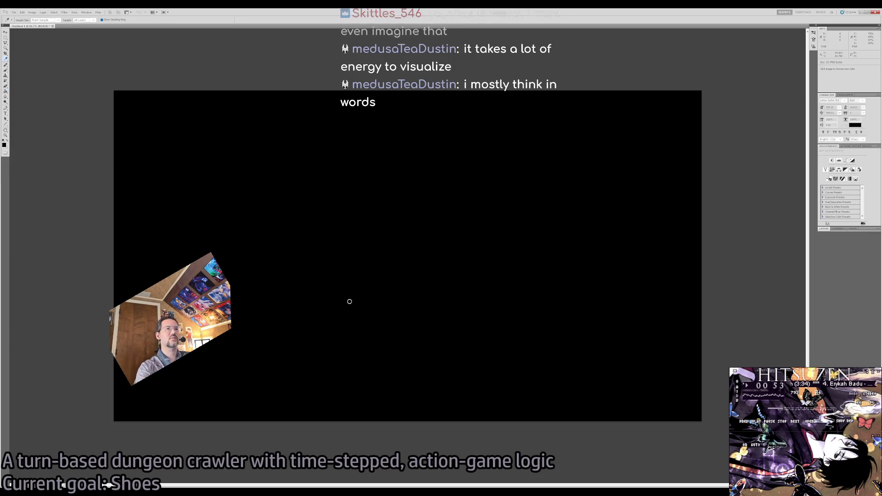
key("g")
left_click(337, 300)
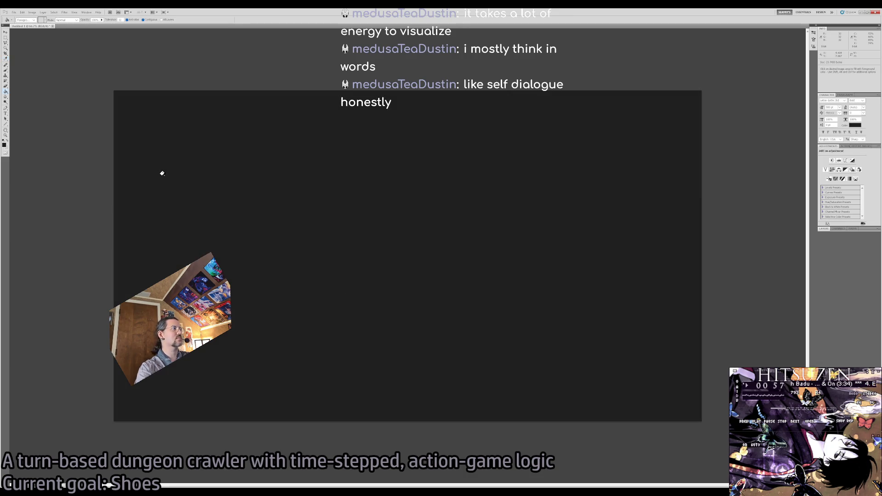
Add an empty Layer 1, pick a white brush, and view at actual size
key("ctrl+shift+alt+n")
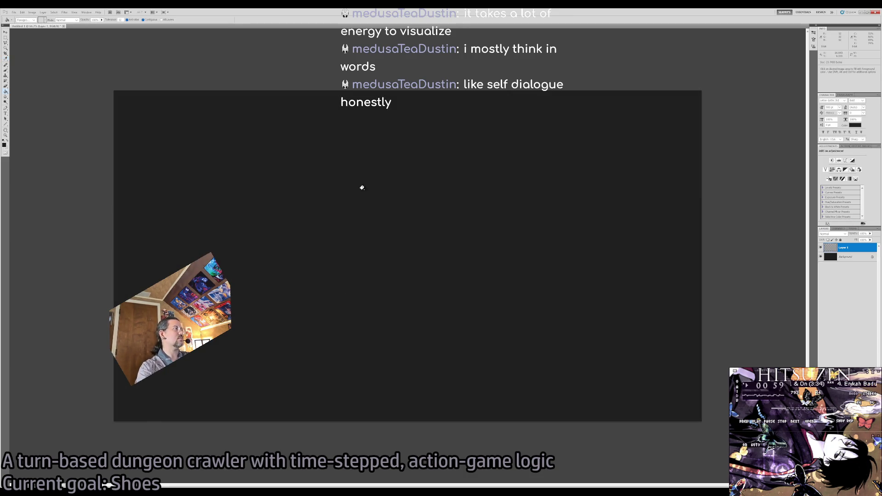
key("x")
key("b")
key("ctrl+alt+0")
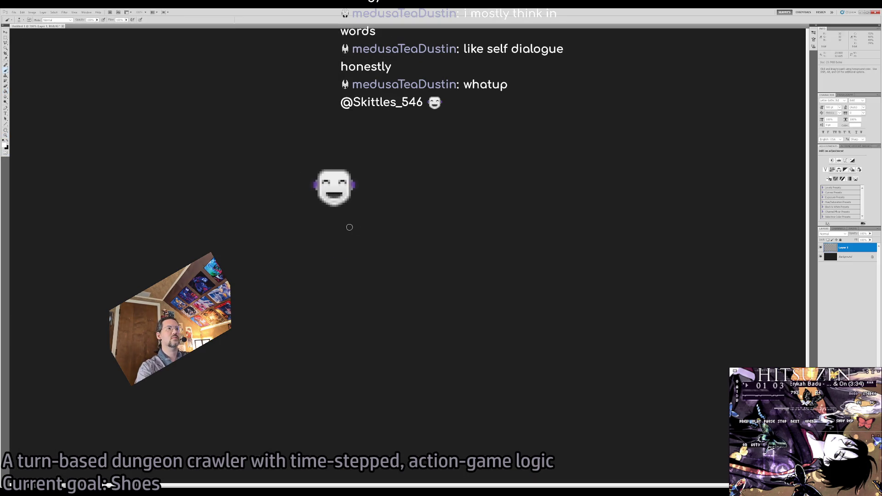
Paint a white test X on the canvas, then erase and clear it
left_click_drag(341, 216, 403, 250)
mouse_move(322, 275)
left_mouse_down()
mouse_move(411, 203)
mouse_move(322, 275)
left_mouse_up()
key("e")
left_click_drag(351, 223, 328, 274)
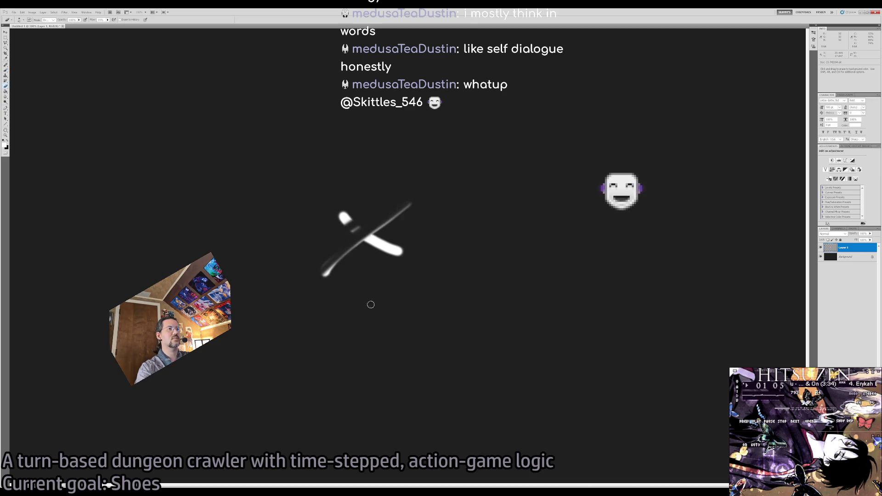
key("ctrl+alt+z")
key("ctrl+alt+z")
key("ctrl+alt+z")
key("b")
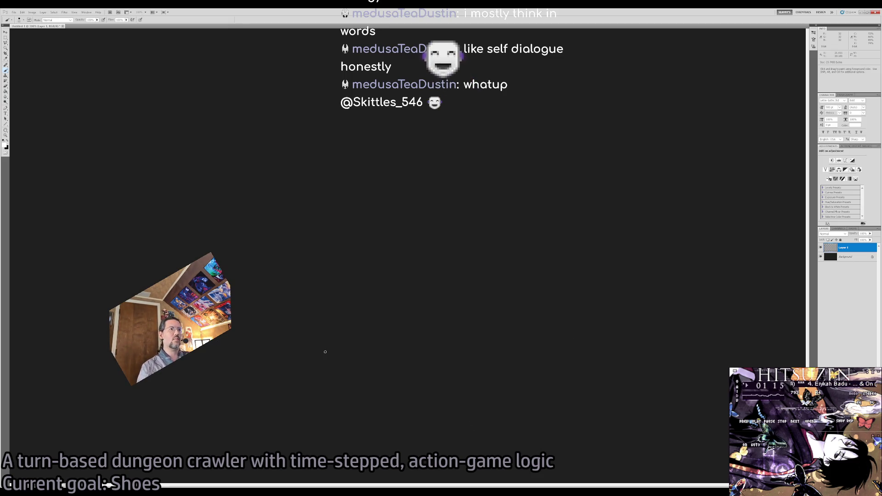
Paint the long rectangular platform and mark its up arrow, redoing rough strokes
left_click_drag(211, 374, 530, 359)
key("ctrl+z")
left_click_drag(205, 370, 522, 370)
key("ctrl+z")
mouse_move(197, 381)
left_mouse_down()
mouse_move(604, 383)
mouse_move(457, 386)
mouse_move(626, 374)
mouse_move(274, 375)
mouse_move(591, 369)
mouse_move(592, 394)
left_mouse_up()
key("ctrl+z")
key("ctrl+z")
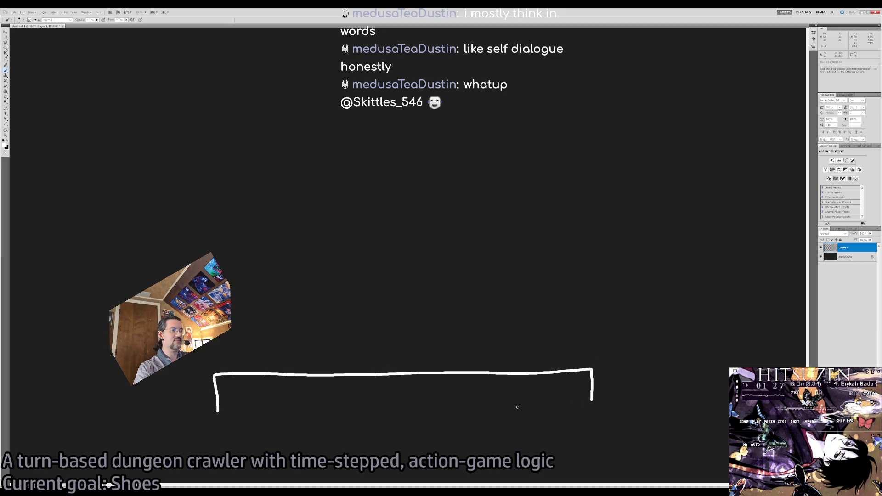
left_click_drag(262, 411, 592, 415)
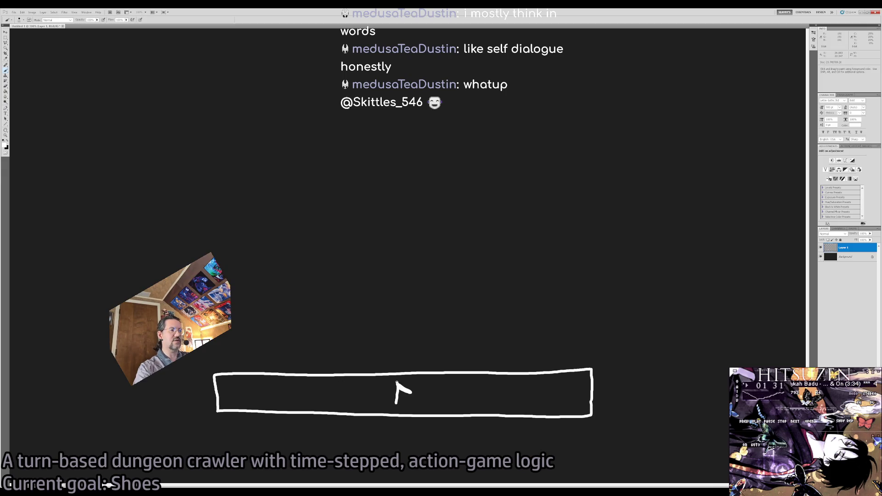
key("ctrl+z")
left_click(386, 400)
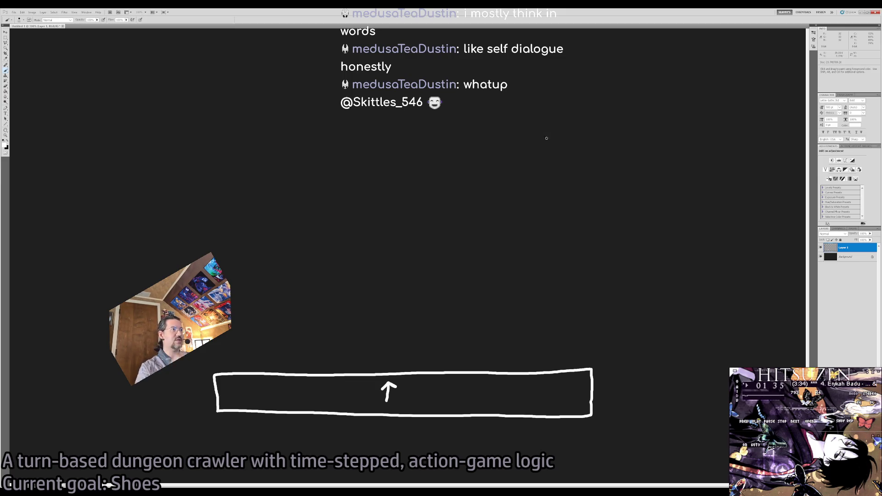
Draw the tilted box with a down-left arrow inside it
left_click_drag(527, 117, 623, 208)
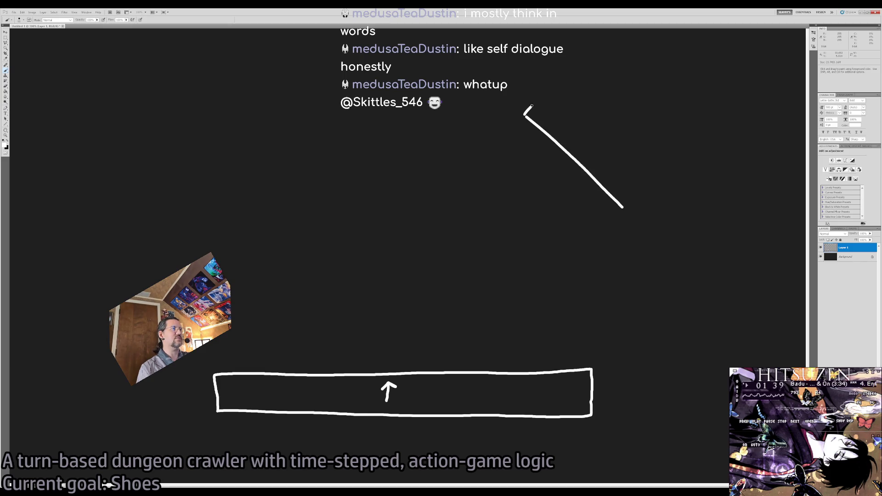
left_click_drag(546, 92, 640, 167)
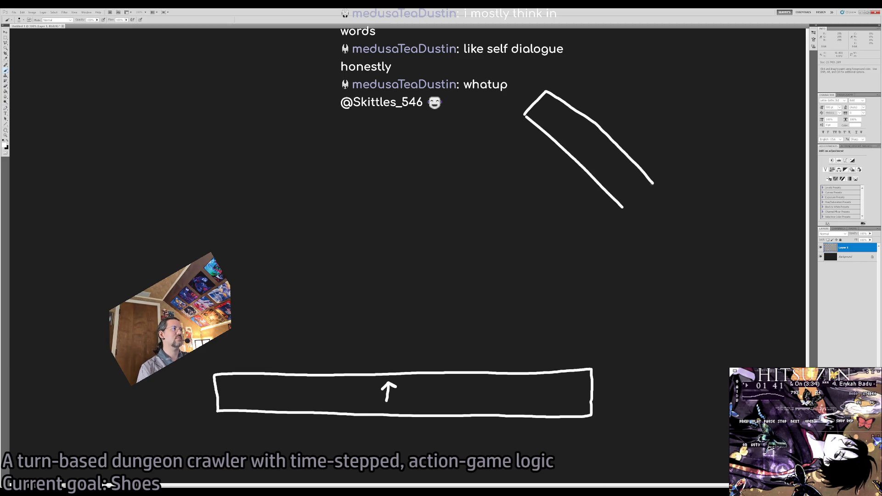
left_click_drag(586, 150, 581, 156)
left_click_drag(582, 147, 590, 155)
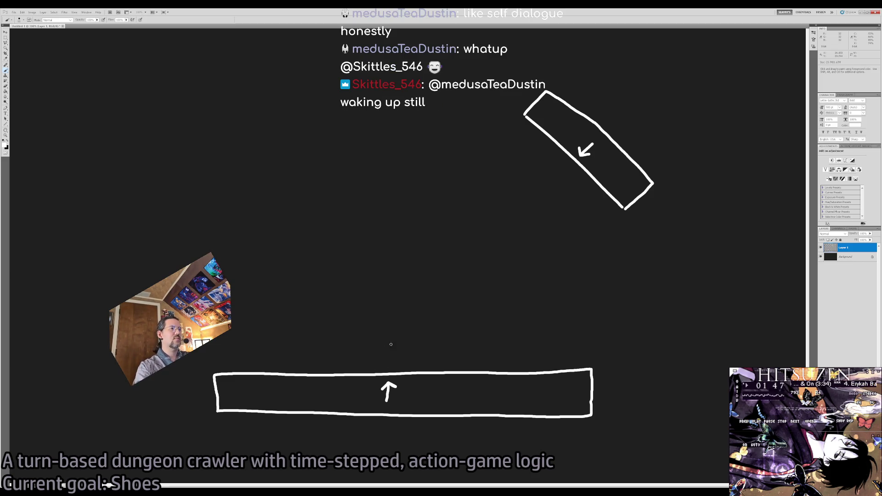
Paint the stick figure standing on the platform, undoing stray strokes
left_click_drag(323, 368, 345, 337)
key("ctrl+z")
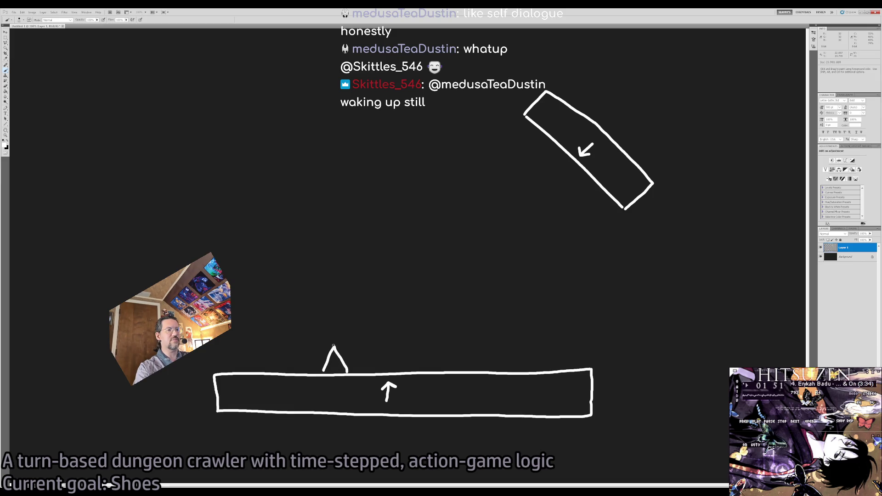
key("ctrl+z")
mouse_move(329, 328)
left_mouse_down()
mouse_move(345, 326)
mouse_move(333, 319)
left_mouse_up()
key("z")
left_click(381, 372)
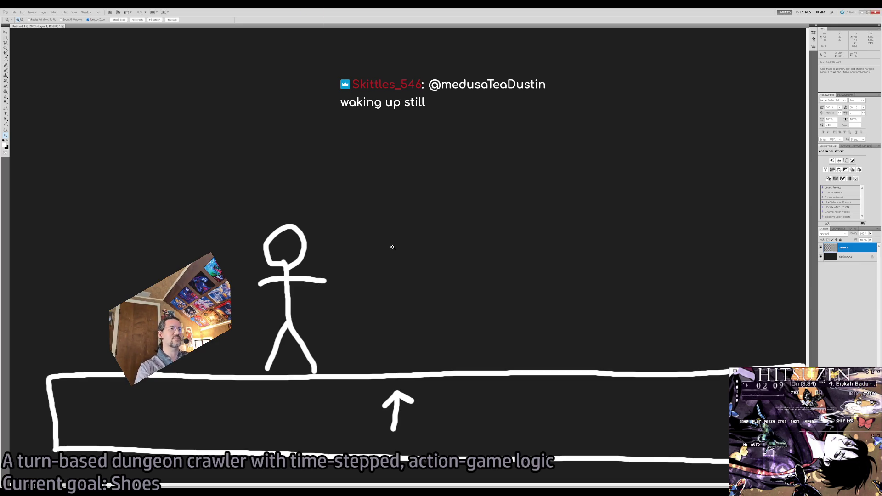
Zoom the sketch out and back in, then bring the Google browser window forward
key("ctrl+minus")
key("ctrl+plus")
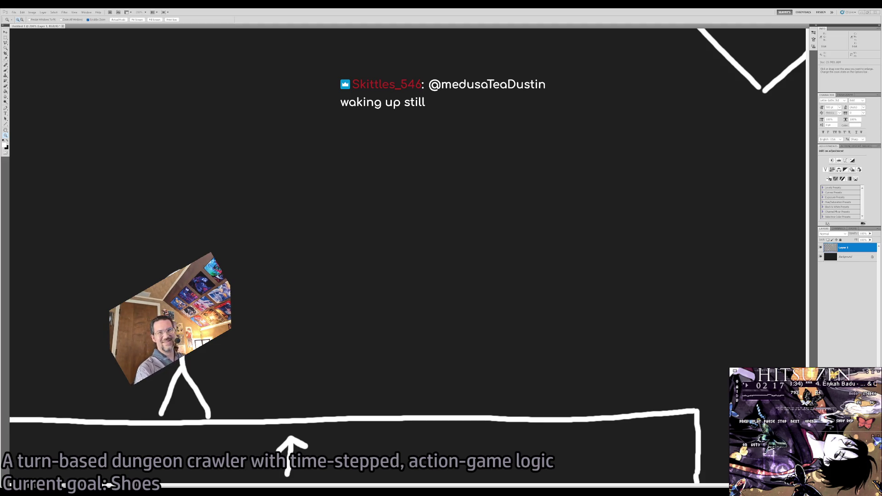
key("alt+Tab")
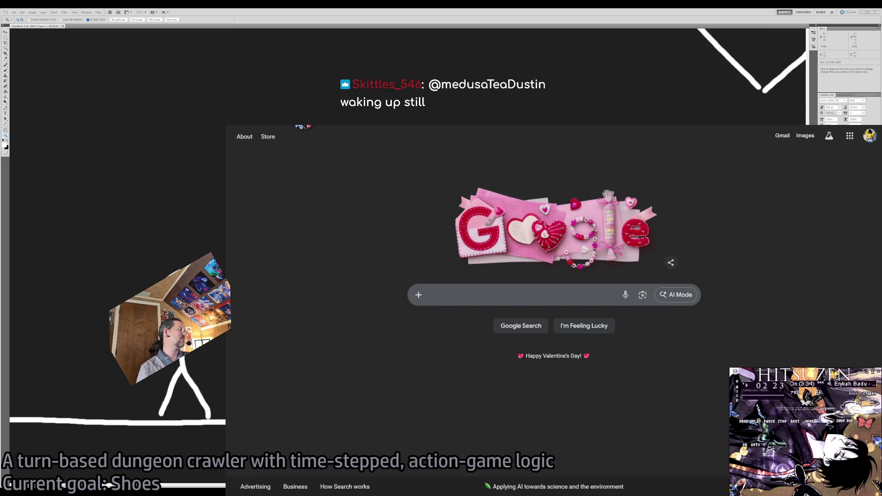
From the Twitch Following page, open the Wizardry Remake First Playthrough stream
left_click(301, 126)
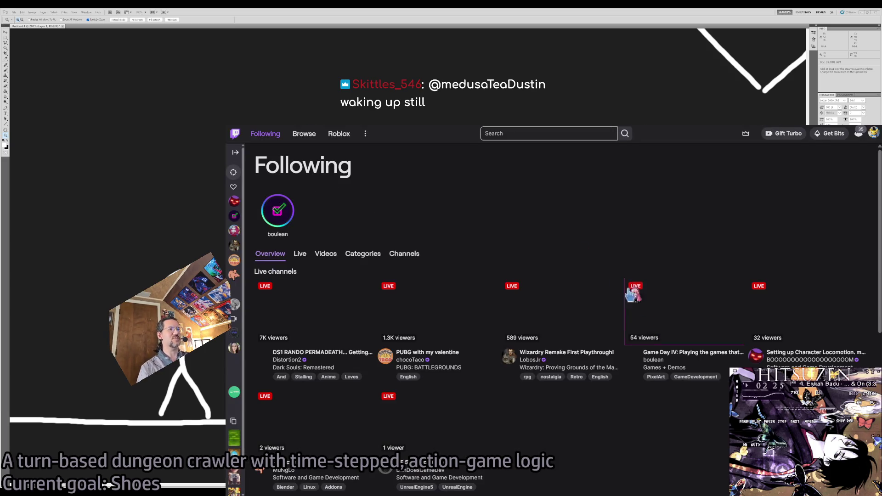
scroll(508, 236, "down", 3)
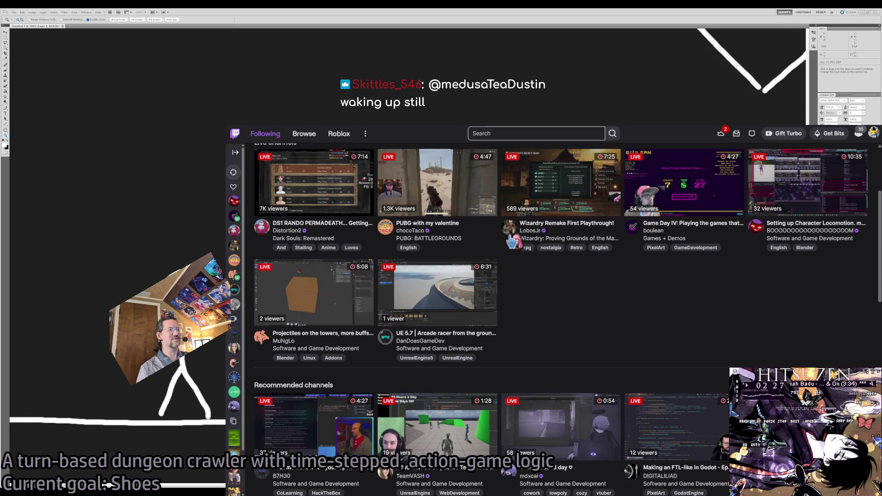
scroll(689, 294, "up", 1)
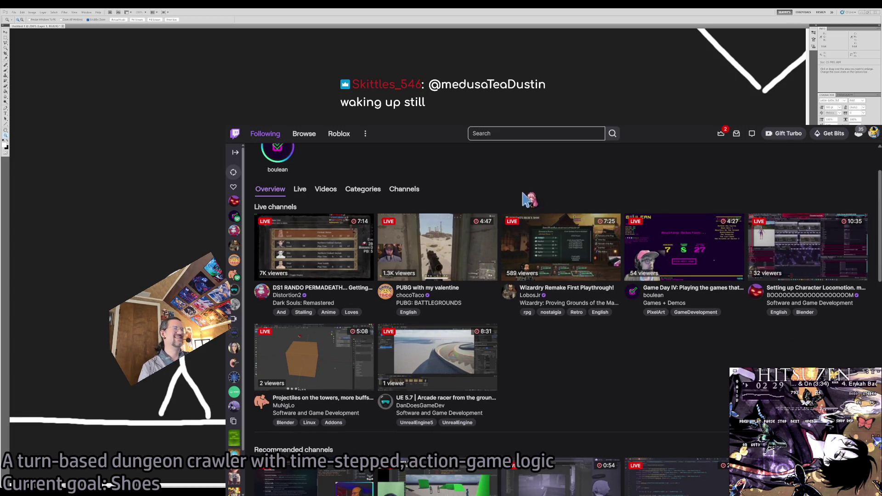
scroll(501, 188, "up", 1)
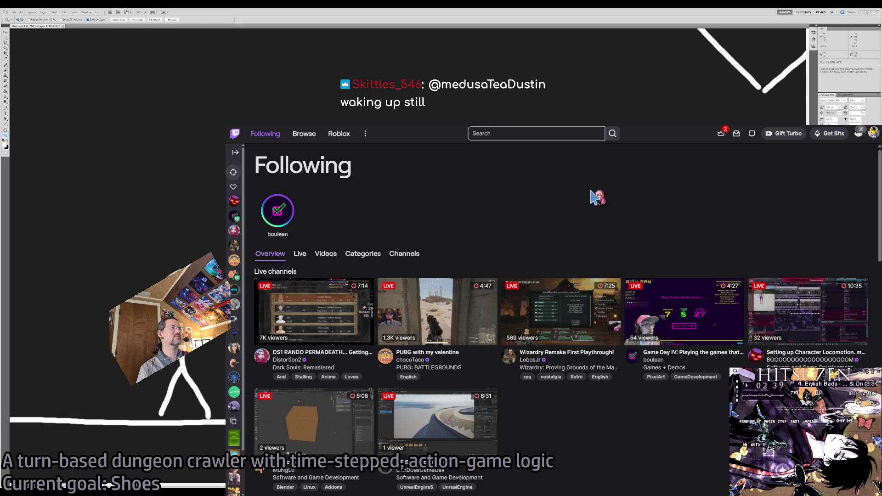
left_click(614, 349)
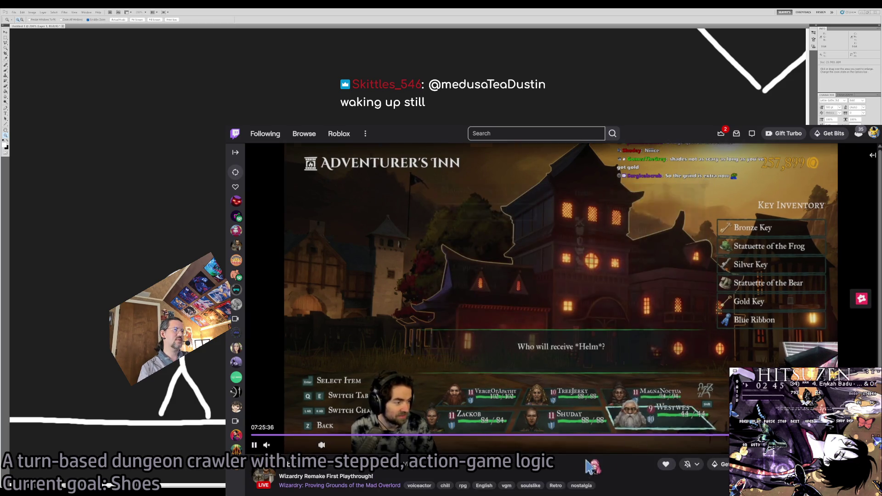
scroll(613, 472, "down", 2)
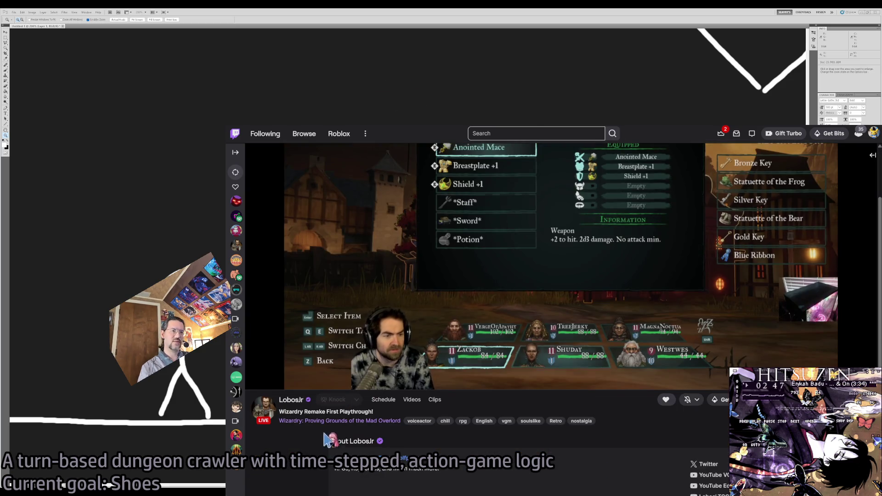
Copy the stream's game title and search Google for it in a new tab
left_click_drag(403, 421, 279, 421)
key("ctrl+c")
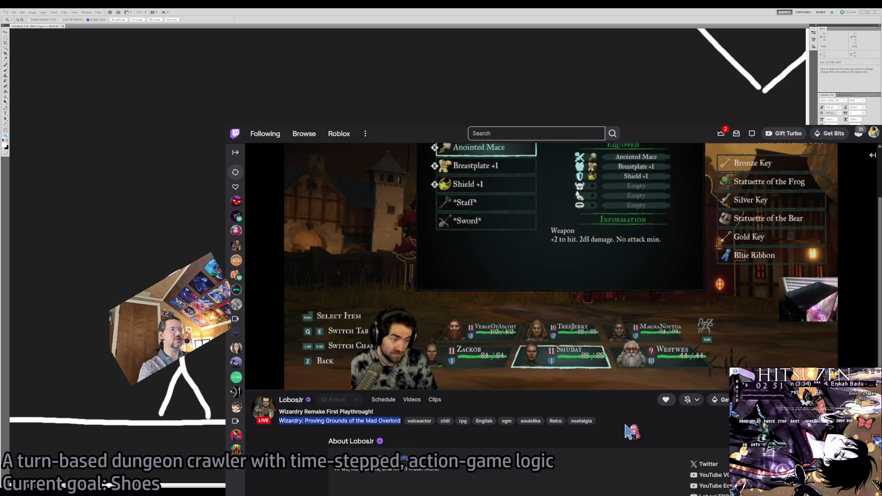
key("ctrl+t")
key("ctrl+v")
key("Return")
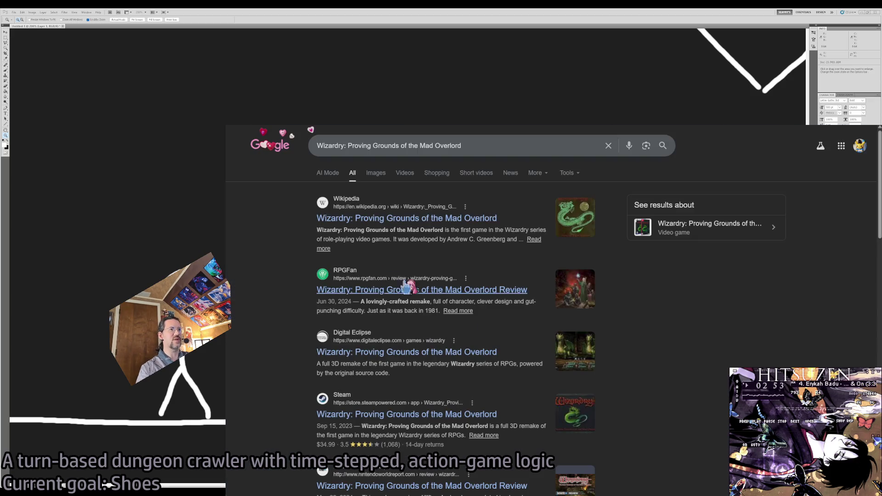
Read the Wikipedia Wizardry article, highlighting the sentence about its 2024 3D remake
left_click(401, 219)
scroll(392, 322, "down", 1)
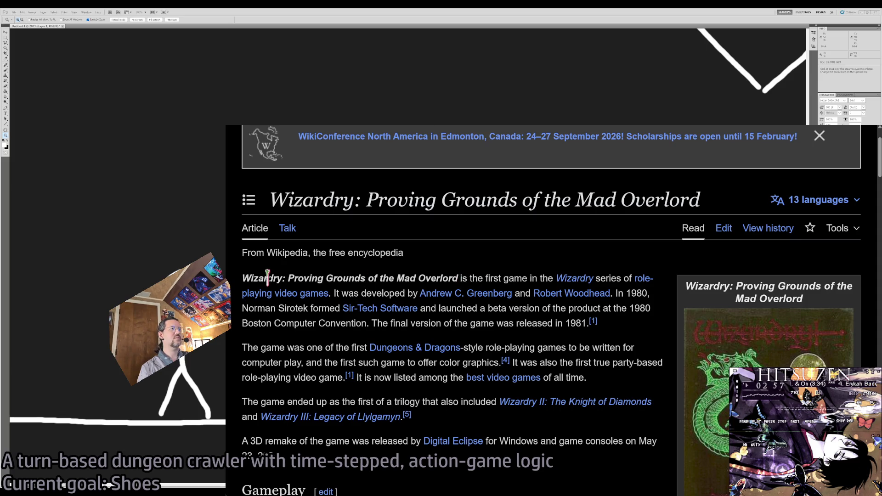
scroll(423, 283, "down", 3)
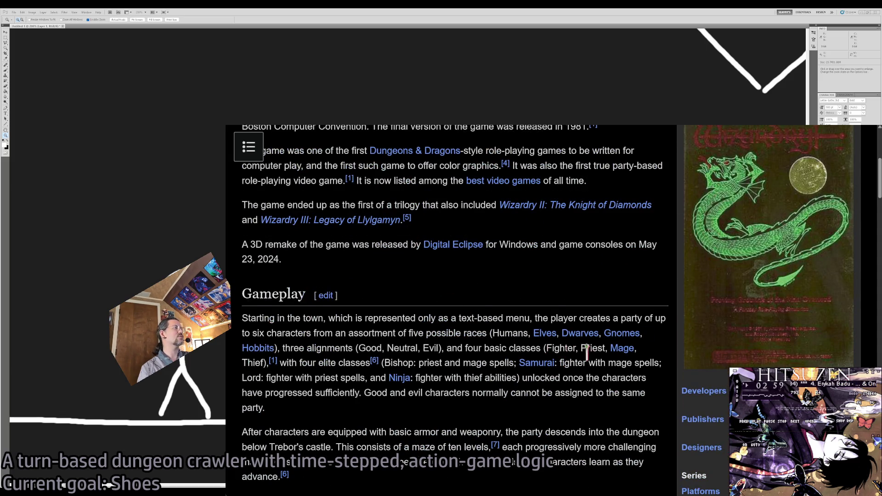
scroll(588, 350, "up", 1)
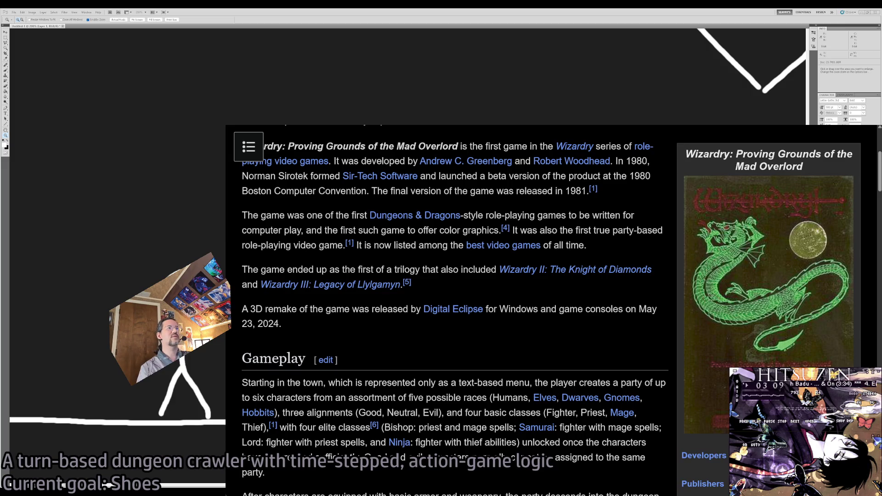
left_click_drag(249, 309, 405, 341)
left_click(404, 340)
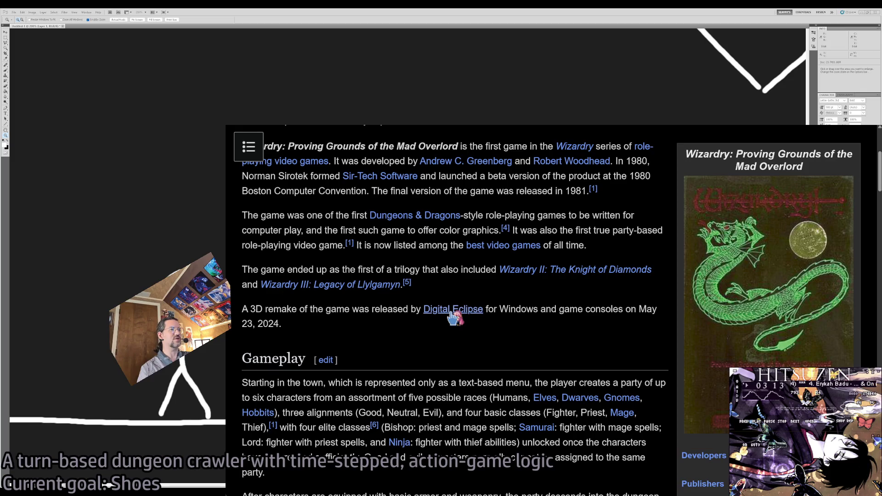
Look at the Digital Eclipse article, go back, then close the tab to reach Twitch
left_click(453, 317)
scroll(429, 272, "down", 3)
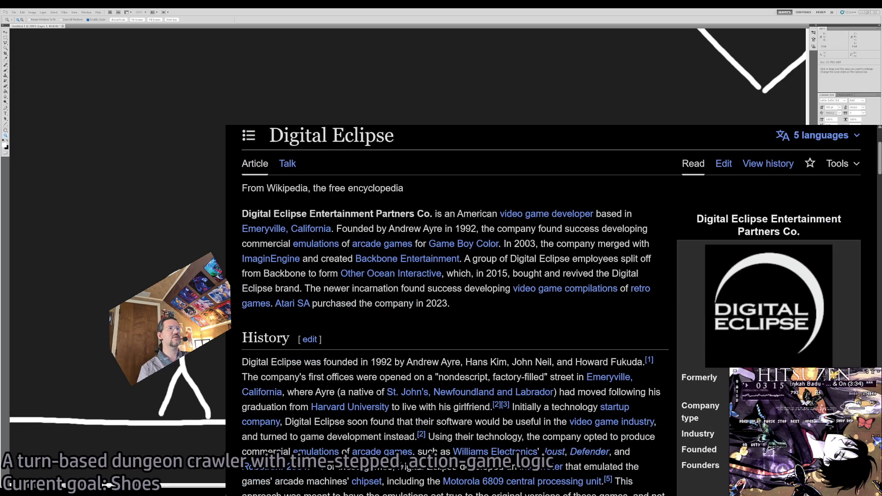
key("alt+Left")
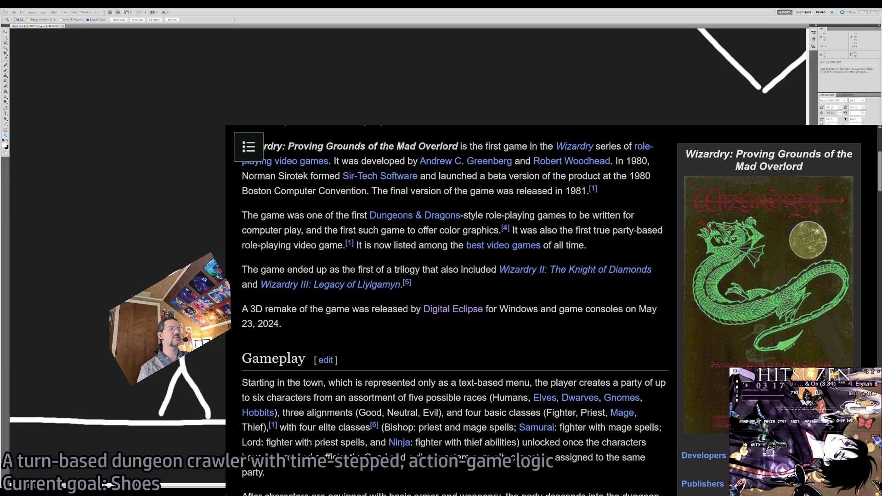
key("ctrl+w")
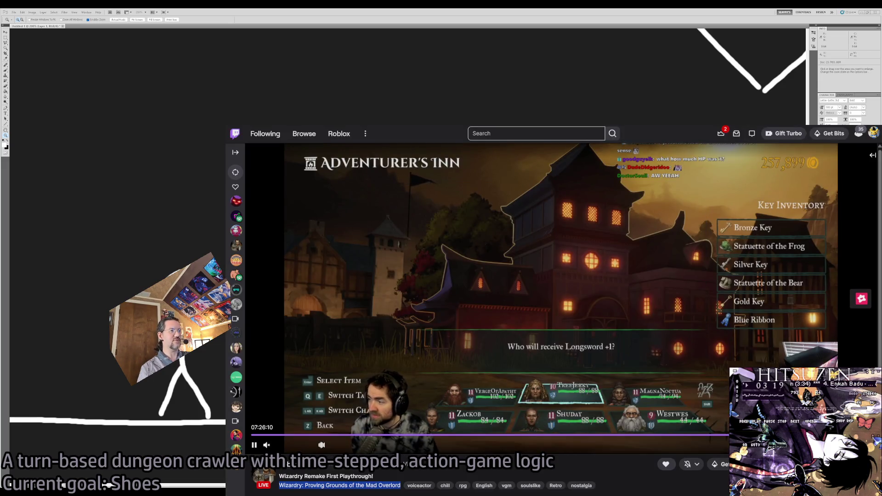
Deselect the game title on the stream page and leave the browser for Photoshop
left_click(612, 473)
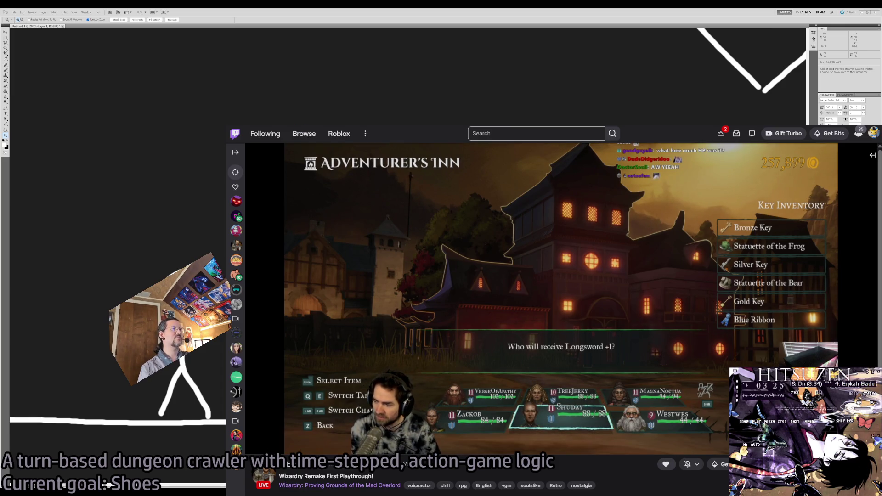
key("ctrl+Tab")
key("alt+Tab")
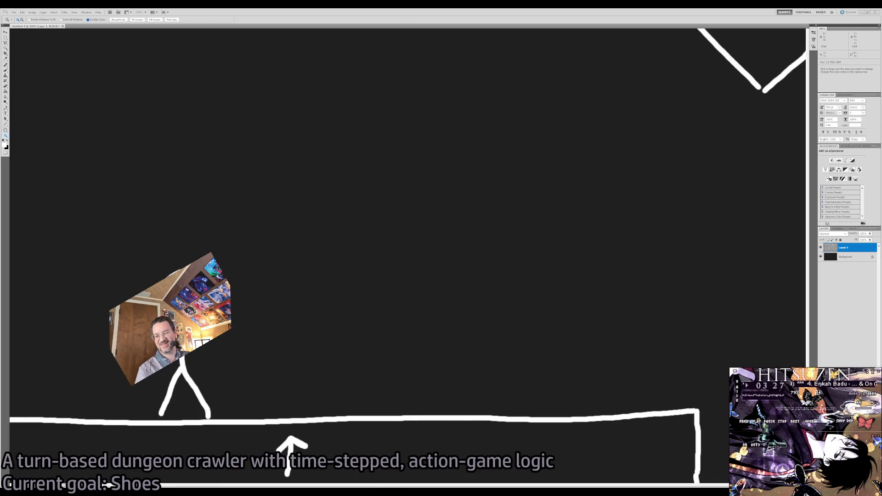
Paint a crouching stick figure — torso, head and two bent legs — beside the standing one
left_click(323, 285, "alt")
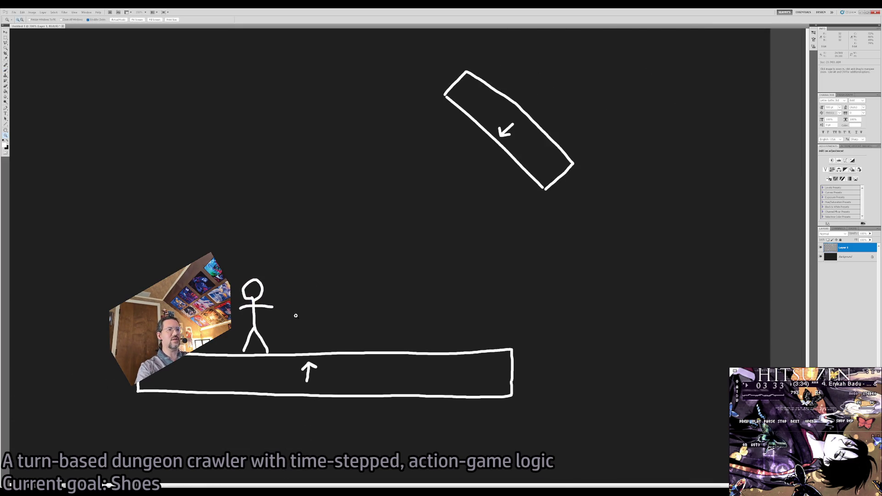
left_click_drag(286, 330, 295, 330)
left_click(295, 329)
key("b")
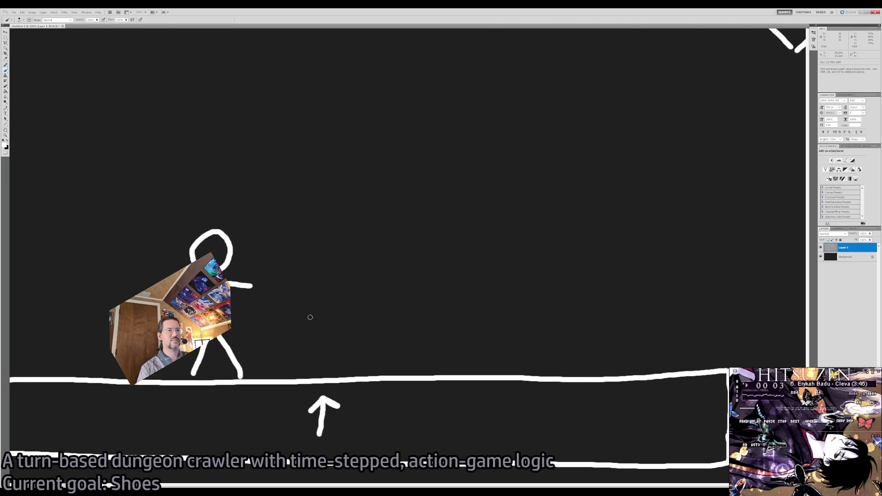
left_click_drag(302, 326, 340, 302)
mouse_move(302, 326)
left_mouse_down()
mouse_move(331, 342)
mouse_move(305, 371)
left_mouse_up()
mouse_move(343, 298)
left_mouse_down()
mouse_move(344, 270)
mouse_move(338, 313)
mouse_move(353, 317)
left_mouse_up()
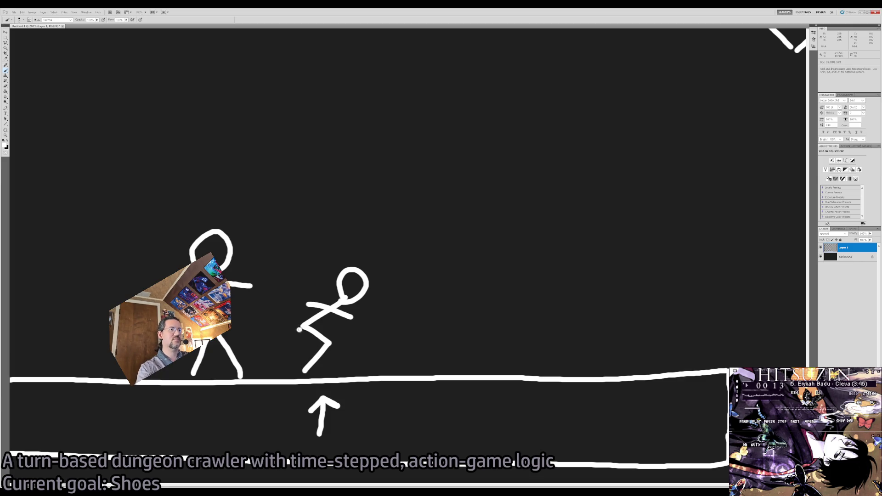
mouse_move(299, 330)
left_mouse_down()
mouse_move(324, 344)
mouse_move(295, 364)
left_mouse_up()
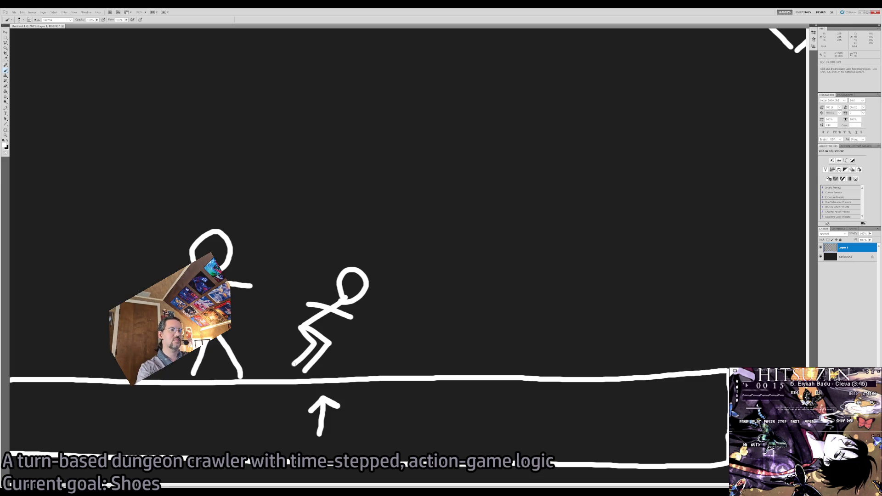
key("z")
left_click(406, 342, "alt")
left_click(406, 342, "alt")
left_click(403, 324)
left_click(399, 311)
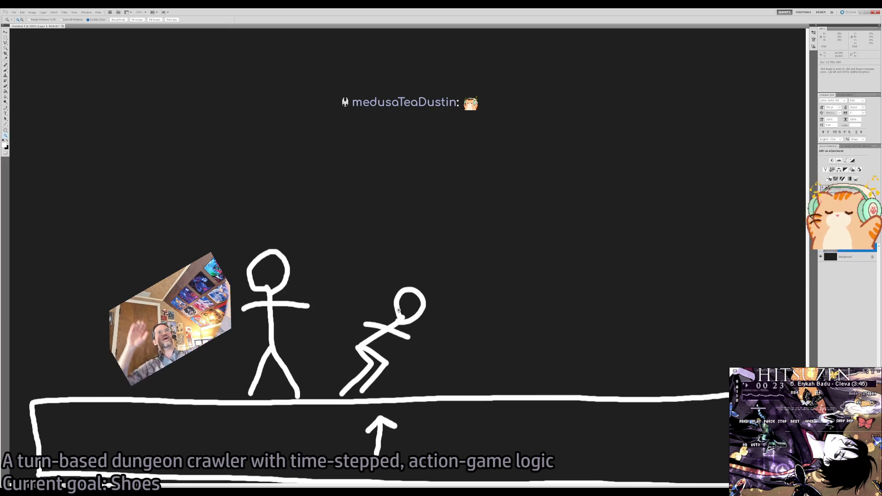
Paint a curved arc from the standing figure to the crouching one
key("b")
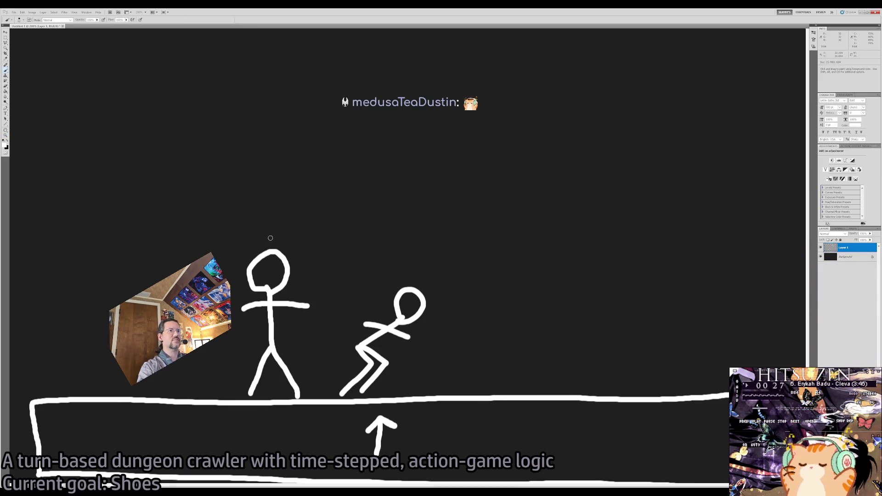
mouse_move(271, 238)
left_mouse_down()
mouse_move(368, 247)
mouse_move(390, 271)
left_mouse_up()
key("ctrl+z")
mouse_move(281, 241)
left_mouse_down()
mouse_move(395, 233)
mouse_move(410, 270)
mouse_move(418, 260)
mouse_move(409, 272)
left_mouse_up()
key("z")
left_click(341, 204)
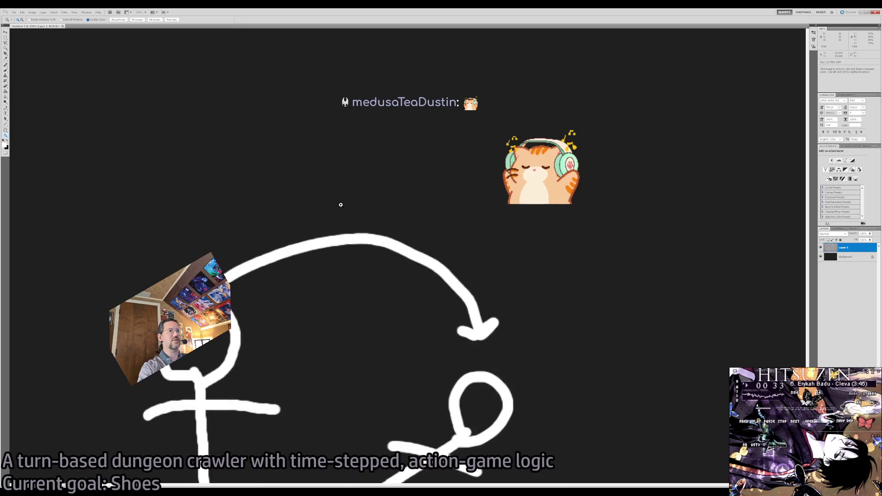
left_click(341, 205)
Hand-letter the label 'conventional' above the arc, undoing false strokes
key("b")
mouse_move(189, 227)
left_mouse_down()
mouse_move(181, 230)
mouse_move(178, 266)
left_mouse_up()
left_click_drag(209, 232, 272, 248)
key("ctrl+alt+z")
key("ctrl+alt+z")
key("ctrl+shift+z")
key("ctrl+shift+z")
key("ctrl+alt+z")
key("ctrl+alt+z")
key("ctrl+alt+z")
key("ctrl+alt+z")
mouse_move(180, 245)
left_mouse_down()
mouse_move(163, 258)
mouse_move(231, 244)
mouse_move(264, 252)
mouse_move(288, 217)
mouse_move(290, 230)
mouse_move(328, 217)
mouse_move(388, 243)
mouse_move(422, 240)
mouse_move(440, 212)
mouse_move(488, 258)
mouse_move(528, 268)
left_mouse_up()
key("ctrl+z")
left_click_drag(478, 239, 540, 296)
mouse_move(570, 272)
left_mouse_down()
mouse_move(531, 317)
mouse_move(380, 331)
left_mouse_up()
Zoom back out to show the labelled arc with both stick figures
key("z")
left_click(535, 331, "alt")
left_click(535, 331, "alt")
left_click(535, 331, "alt")
left_click(536, 331, "alt")
key("b")
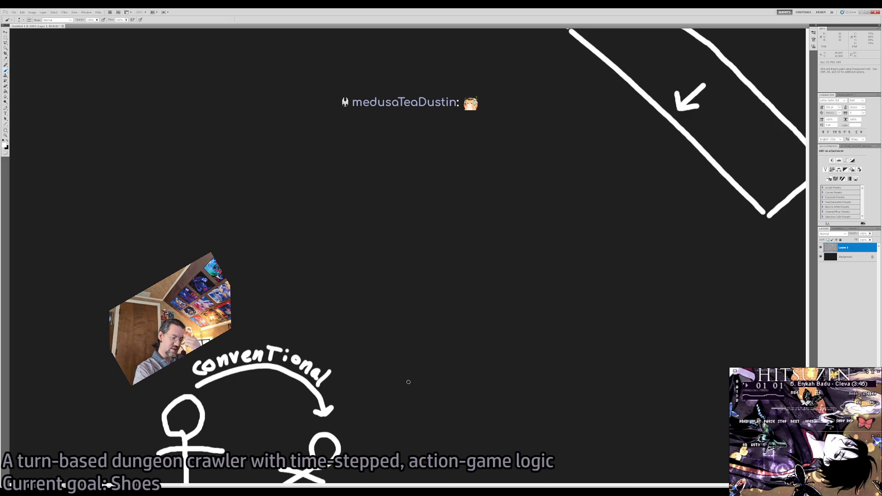
key("z")
left_click(410, 382, "alt")
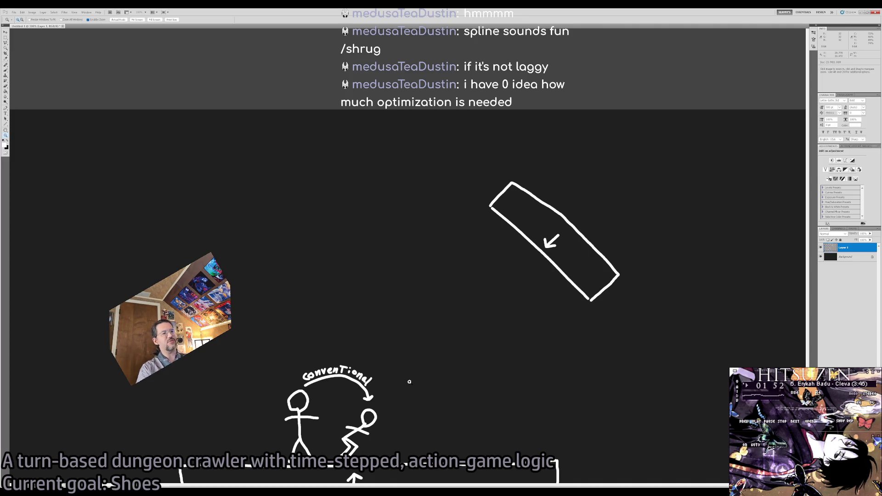
scroll(427, 429, "down", 5)
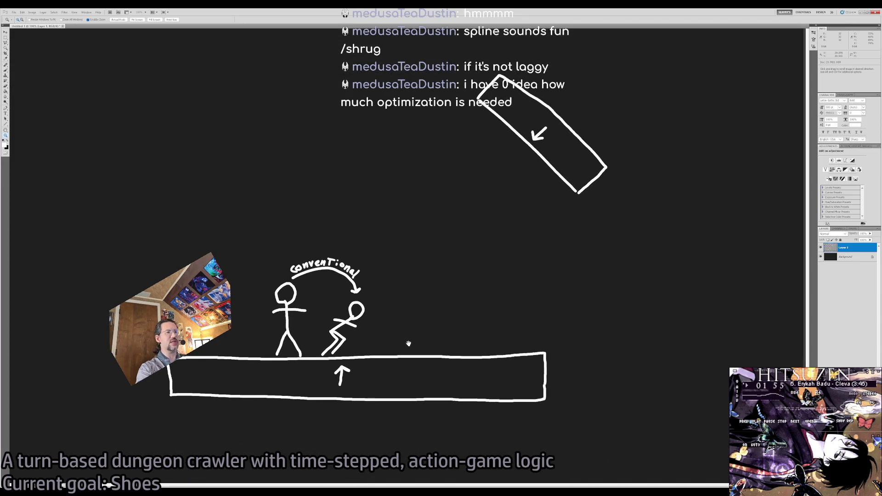
Paint trial vertical strokes through the floor and a diagonal scribble across the slanted platform
left_click(410, 345)
key("b")
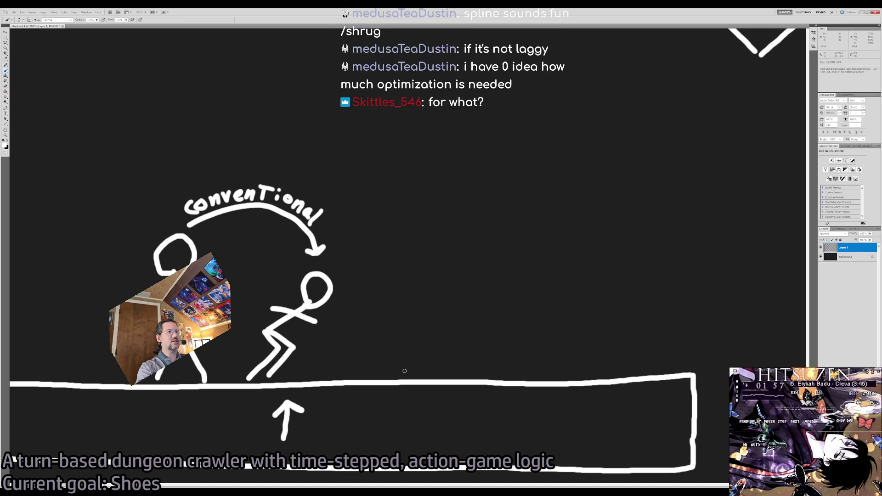
mouse_move(406, 438)
left_mouse_down()
mouse_move(386, 275)
mouse_move(409, 382)
left_mouse_up()
key("ctrl+z")
left_click(401, 313)
mouse_move(402, 313)
left_mouse_down()
mouse_move(400, 441)
mouse_move(389, 276)
left_mouse_up()
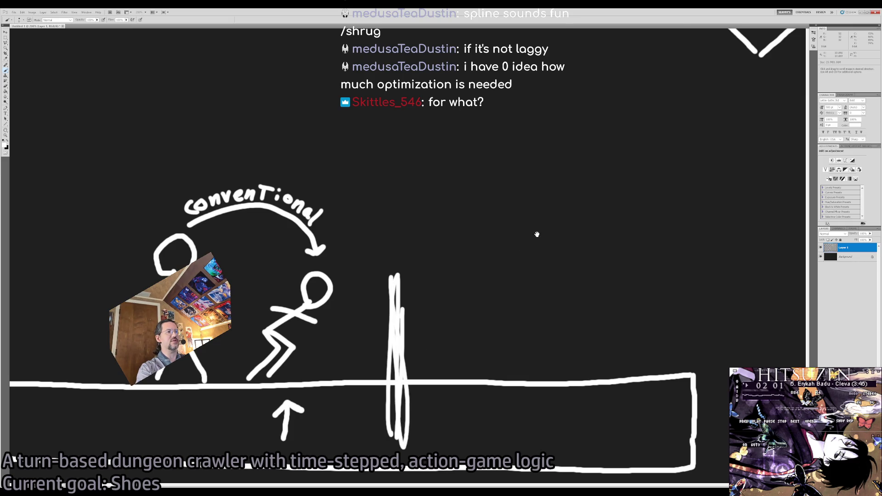
scroll(528, 240, "up", 3)
mouse_move(665, 79)
left_mouse_down()
mouse_move(593, 148)
mouse_move(703, 69)
mouse_move(522, 226)
left_mouse_up()
Try curved strokes rising from the floor to the slanted platform, undoing each one
key("z")
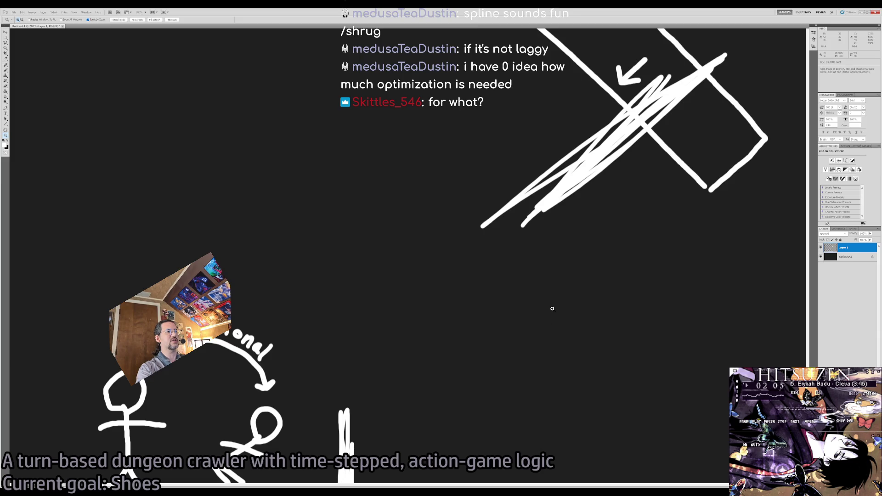
left_click(551, 309, "alt")
key("ctrl+alt+z")
key("ctrl+alt+z")
key("ctrl+alt+z")
key("b")
mouse_move(441, 409)
left_mouse_down()
mouse_move(482, 292)
mouse_move(599, 220)
left_mouse_up()
key("ctrl+z")
mouse_move(441, 408)
left_mouse_down()
mouse_move(435, 376)
mouse_move(468, 285)
mouse_move(570, 200)
left_mouse_up()
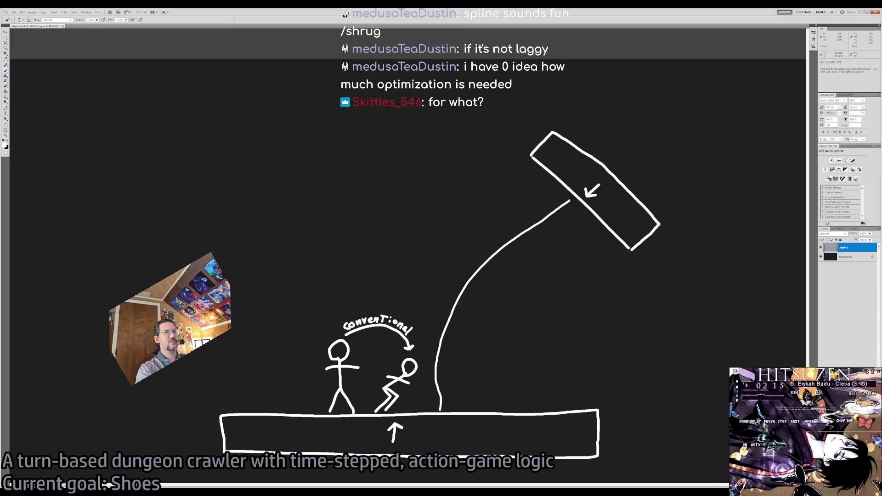
key("ctrl+z")
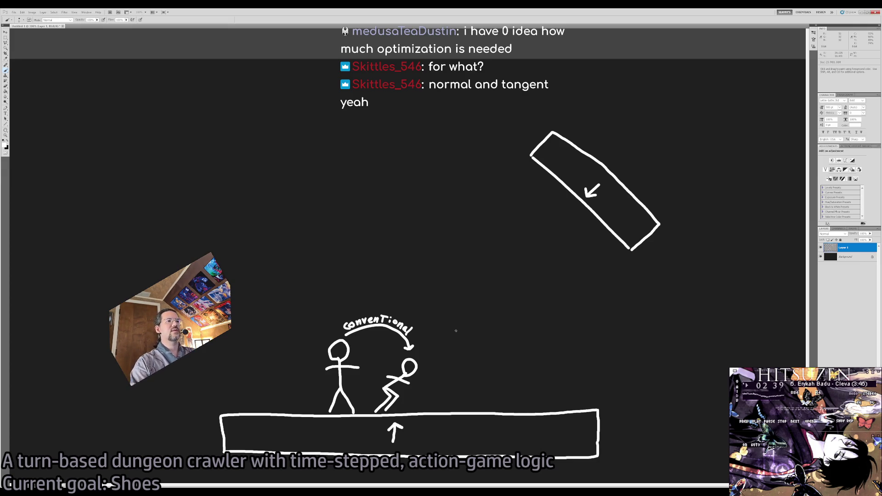
mouse_move(446, 355)
left_mouse_down()
mouse_move(407, 322)
mouse_move(541, 183)
mouse_move(593, 216)
mouse_move(556, 244)
mouse_move(549, 233)
mouse_move(560, 232)
left_mouse_up()
Try curved and straight arrows from the small figure toward the hanging figure, undoing each
key("ctrl+z")
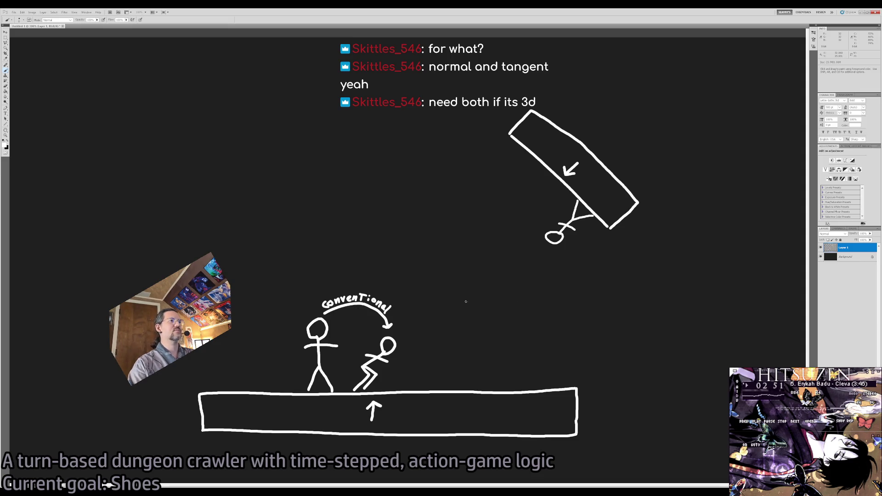
mouse_move(404, 336)
left_mouse_down()
mouse_move(524, 249)
mouse_move(476, 277)
mouse_move(442, 314)
mouse_move(536, 264)
left_mouse_up()
key("ctrl+z")
mouse_move(485, 273)
left_mouse_down()
mouse_move(542, 293)
mouse_move(544, 309)
left_mouse_up()
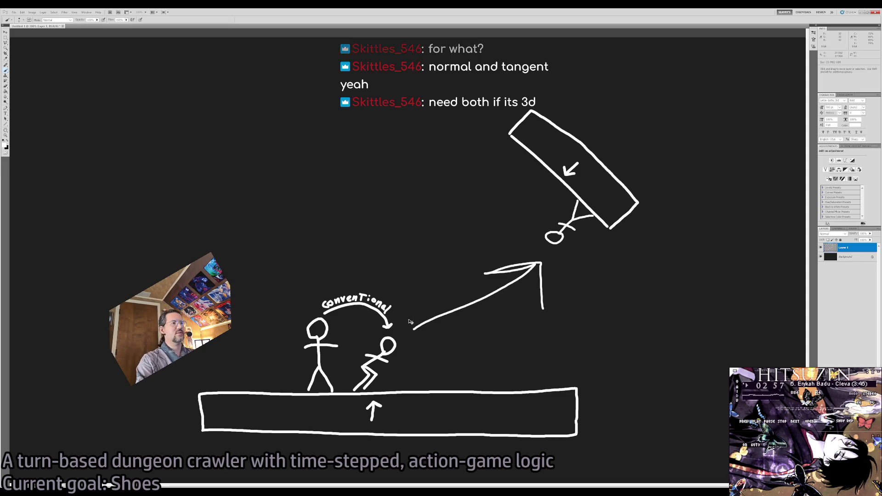
key("ctrl+z")
left_click_drag(400, 334, 546, 236)
key("ctrl+z")
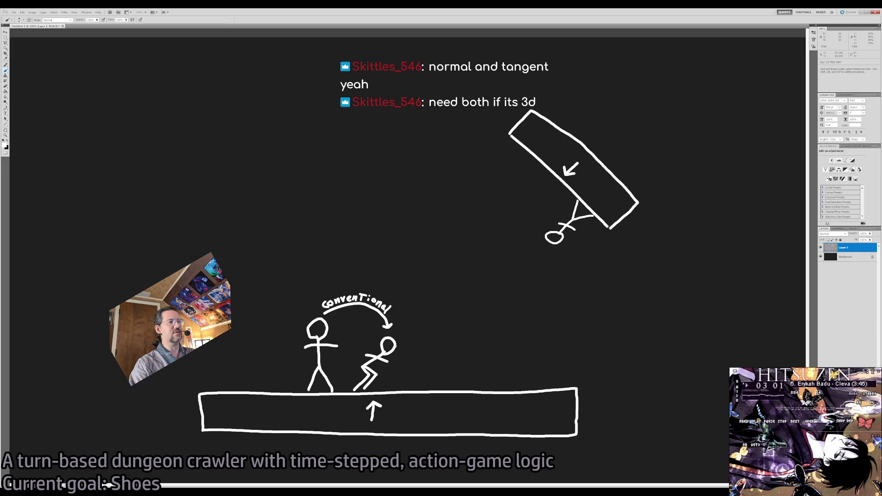
left_click_drag(405, 336, 451, 307)
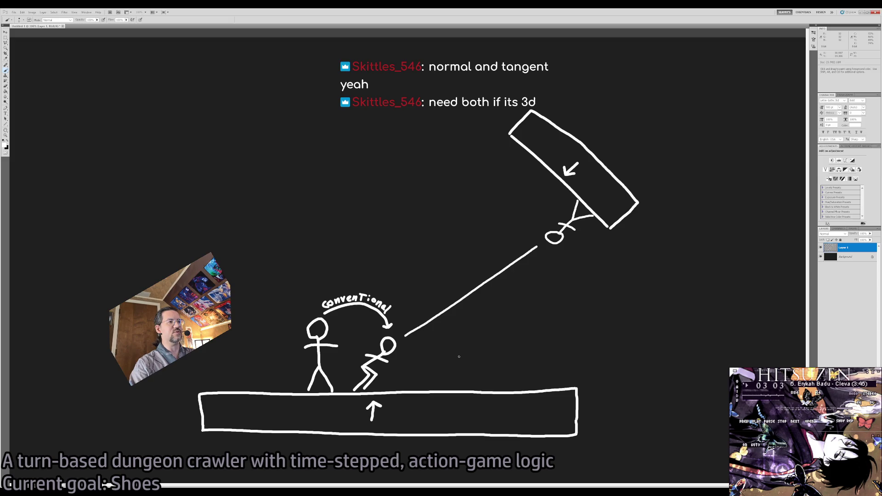
key("ctrl+z")
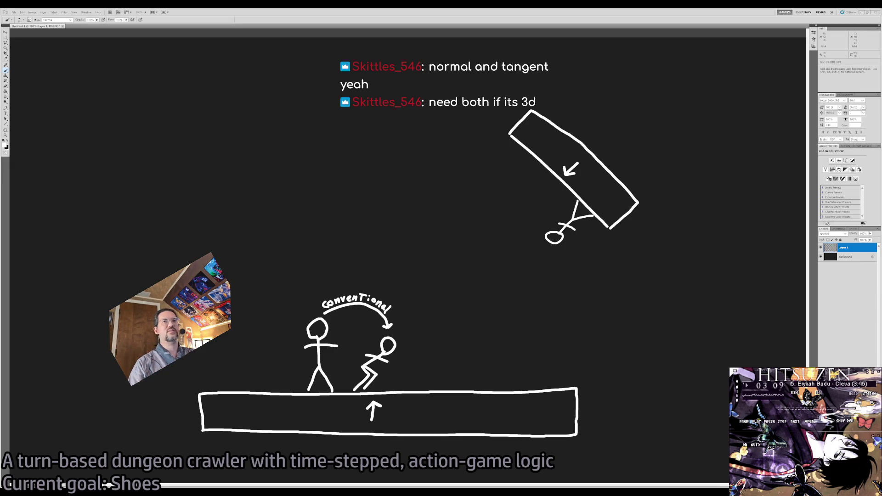
Draw and undo vertical strokes and a curved path to the tilted figure, then return to Unreal
left_click_drag(413, 398, 416, 417)
mouse_move(406, 360)
left_mouse_down()
mouse_move(410, 420)
mouse_move(419, 347)
left_mouse_up()
key("ctrl+alt+z")
key("ctrl+alt+z")
key("ctrl+z")
left_click_drag(418, 416, 416, 338)
left_click_drag(603, 185, 557, 225)
mouse_move(419, 413)
left_mouse_down()
mouse_move(444, 271)
mouse_move(574, 208)
left_mouse_up()
key("ctrl+alt+z")
key("ctrl+alt+z")
key("ctrl+alt+z")
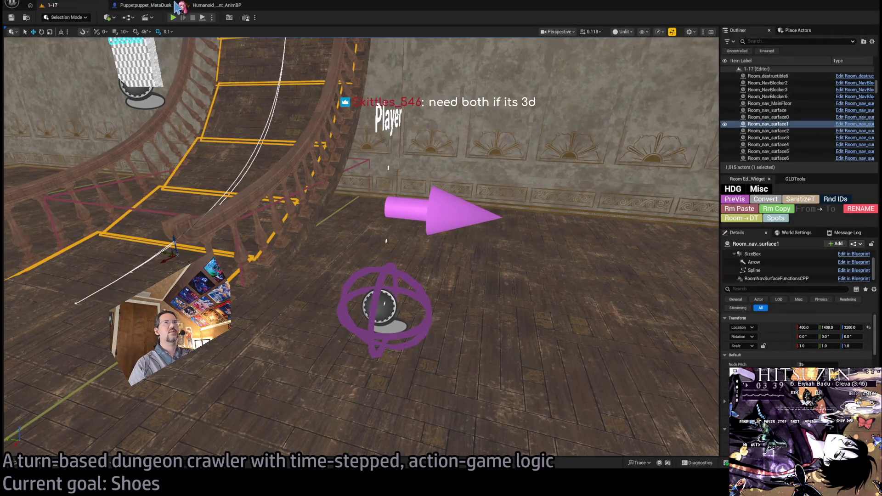
left_click(174, 18)
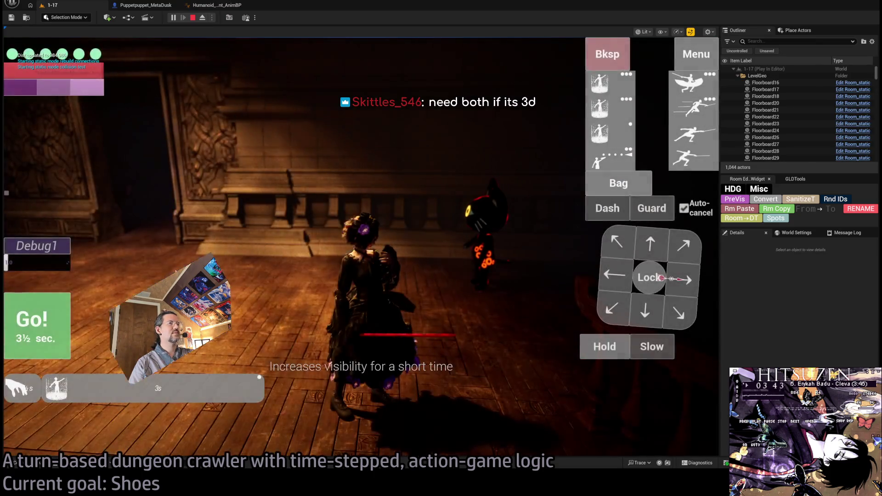
Play level 1-17, swing the camera up the staircase, run two turns, then exit
left_click(44, 329)
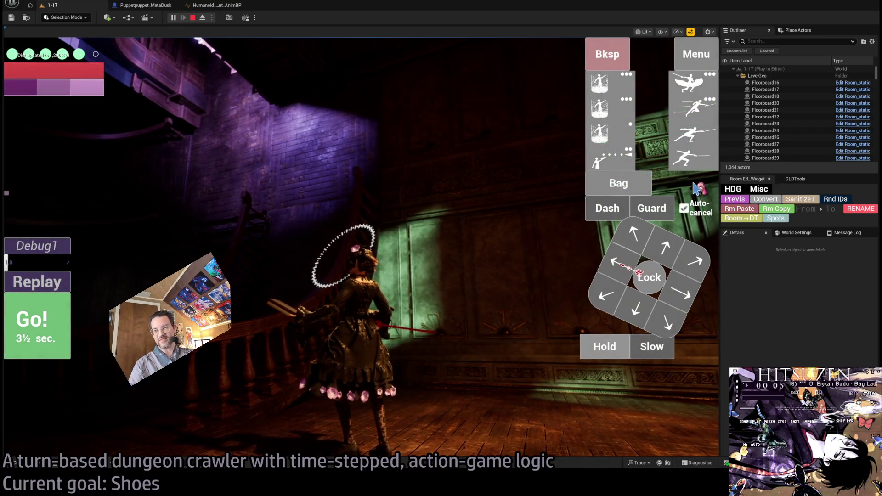
left_click(552, 275)
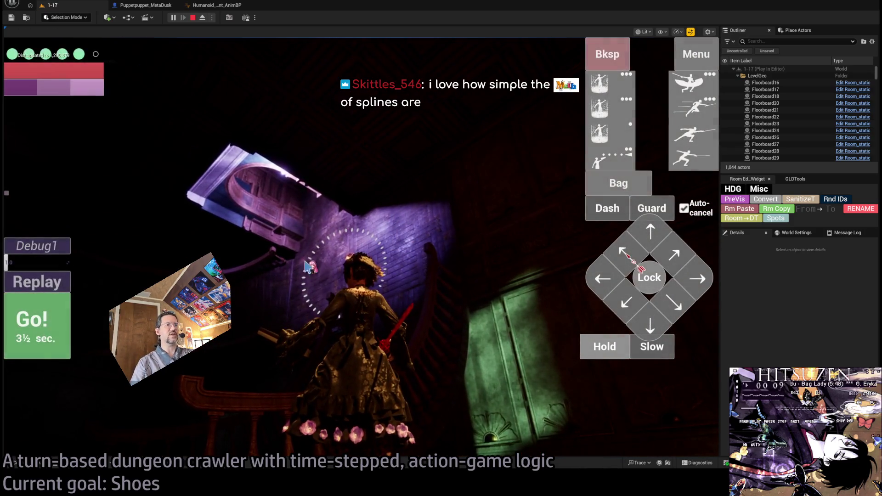
left_click_drag(274, 317, 352, 184)
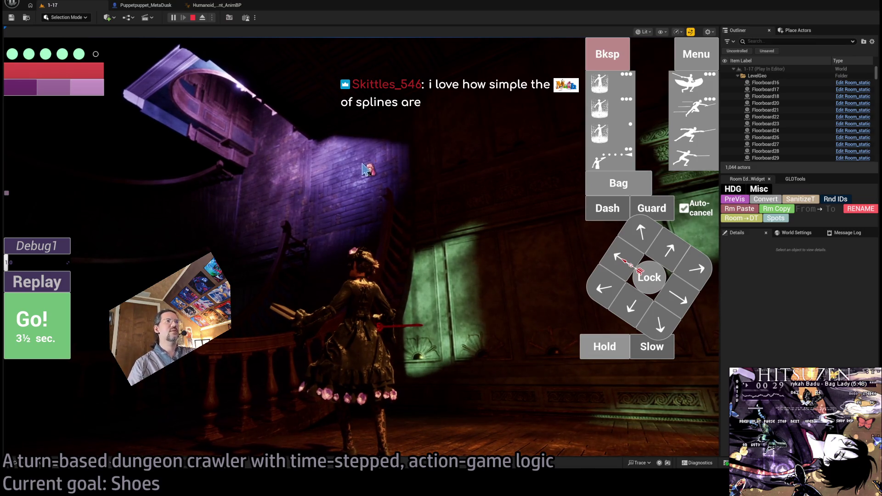
left_click(370, 383)
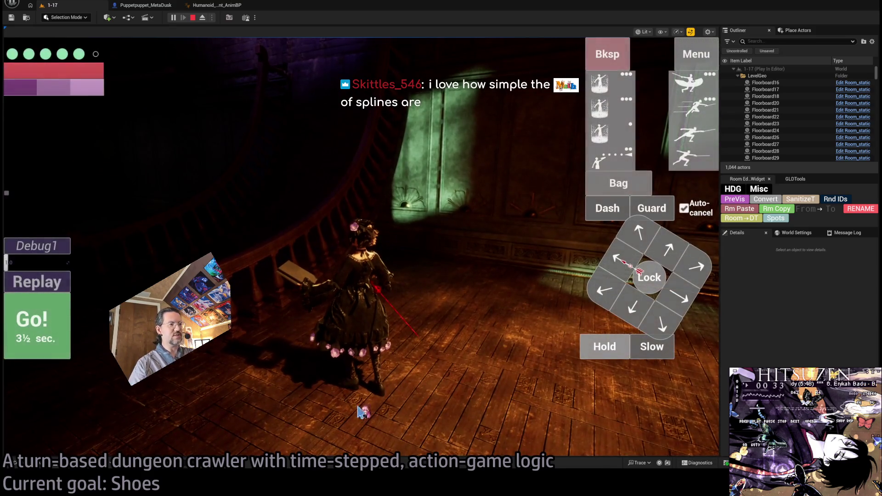
left_click(357, 420)
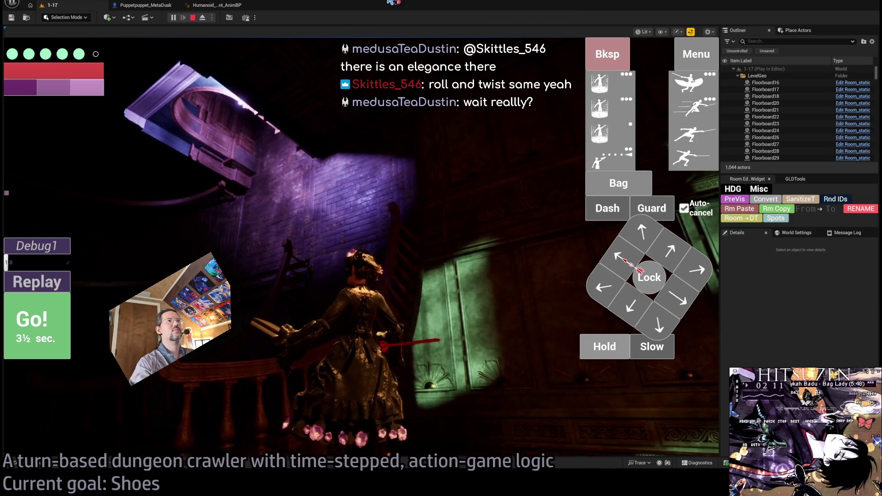
key("Escape")
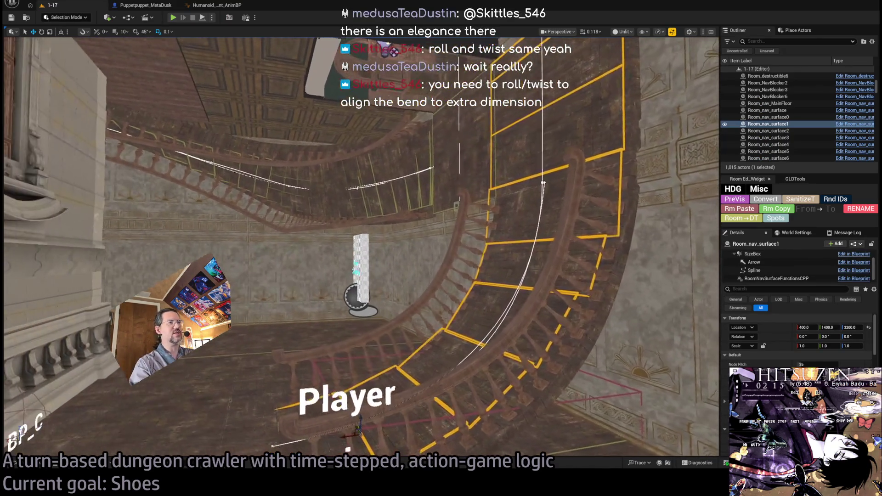
Select the staircase nav surface Room_nav_surface1, its Spline component, and a spline point
left_click(257, 165)
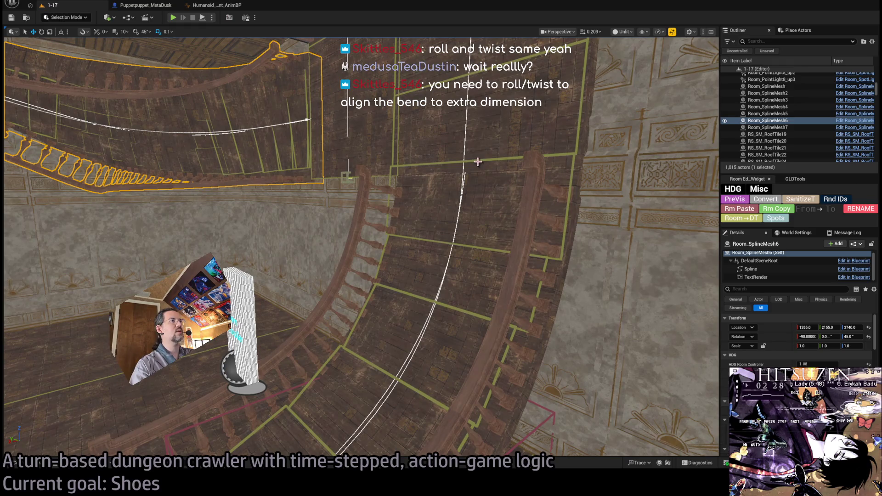
left_click(477, 163)
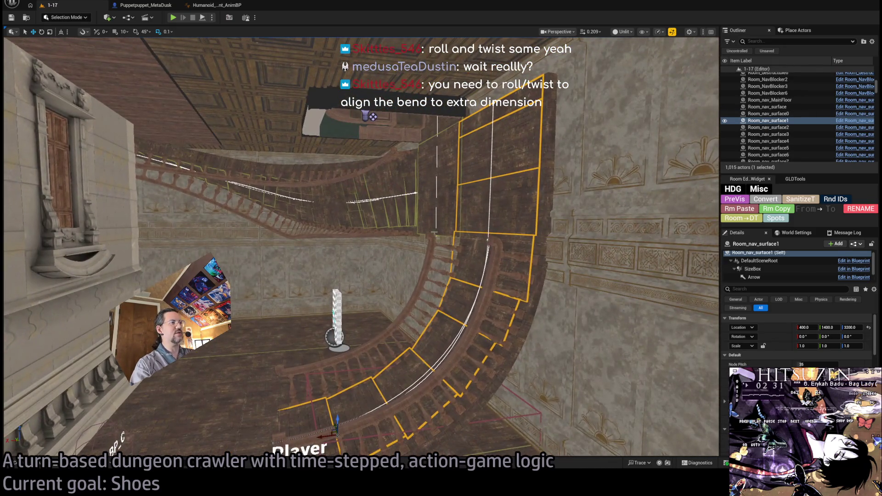
left_click(488, 240)
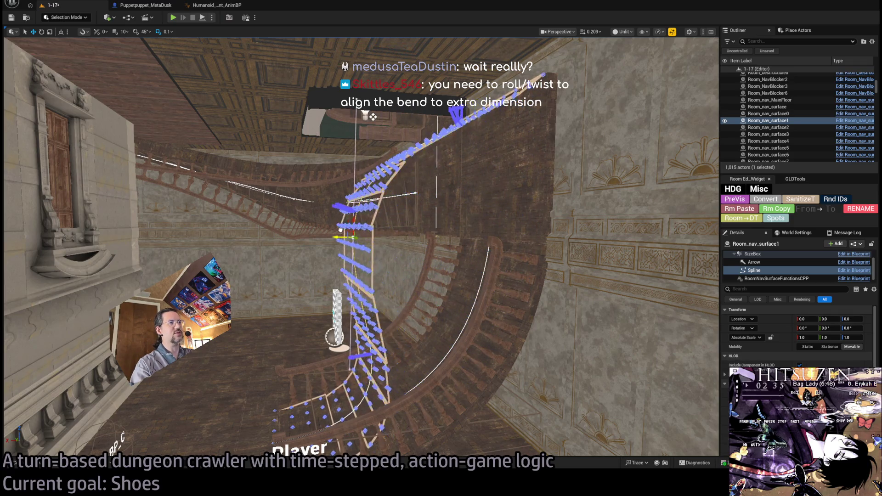
left_click(403, 268)
Save level 1-17 with the rebuilt stair nav surface and start a new Play In Editor session
key("ctrl+z")
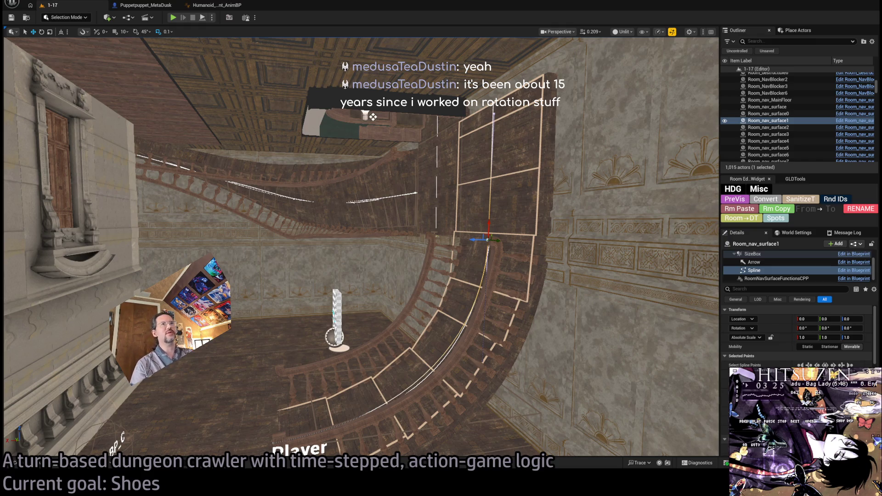
left_click(173, 18)
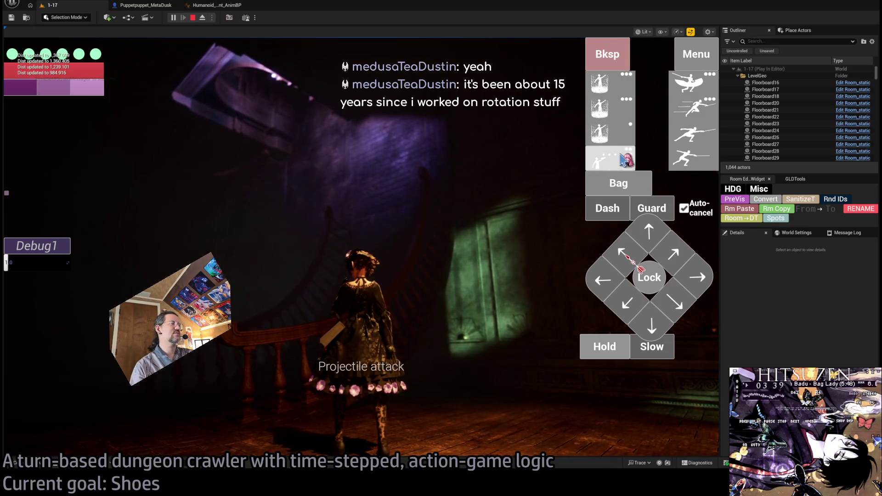
Launch a turn with the Projectile attack action, then stop the play session
left_click(608, 159)
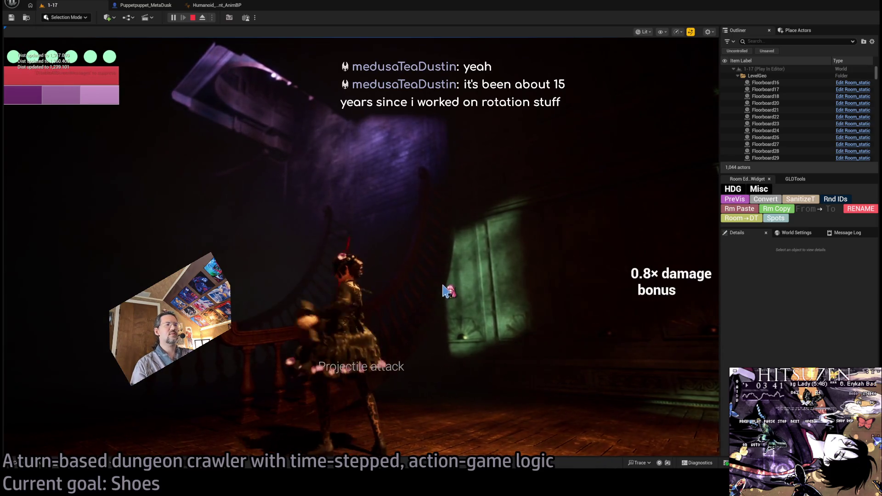
left_click(432, 257)
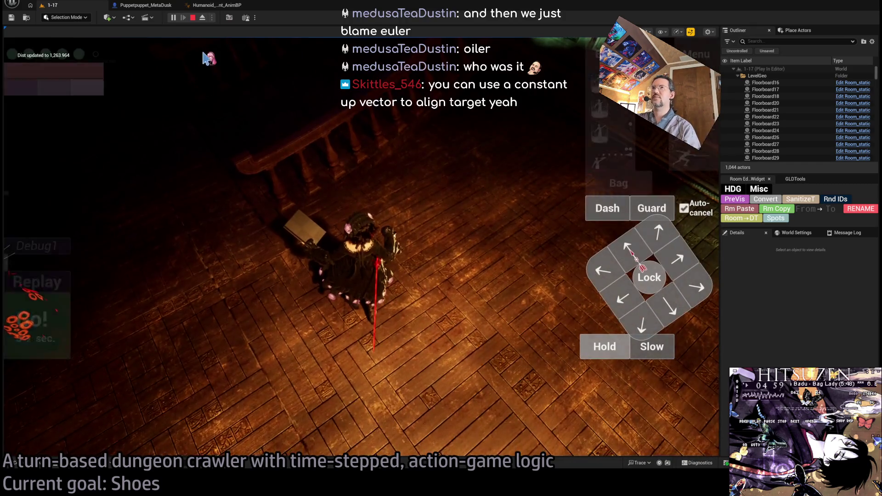
left_click(193, 18)
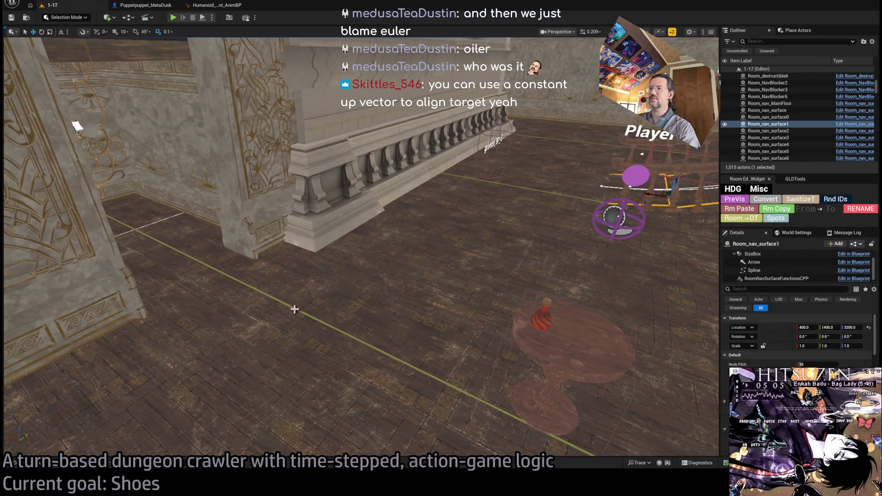
Select the Room_nav_MainFloor and Room_nav_surface sections, then run and stop a quick playtest
left_click(296, 309)
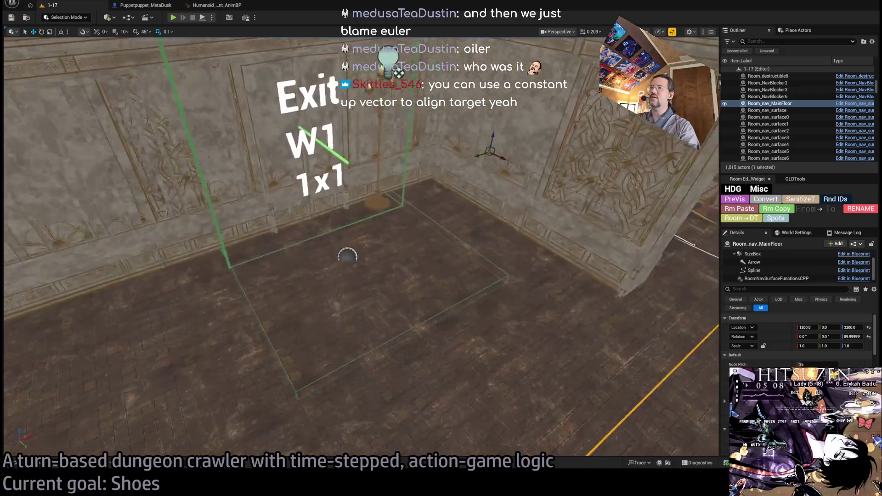
left_click(459, 272)
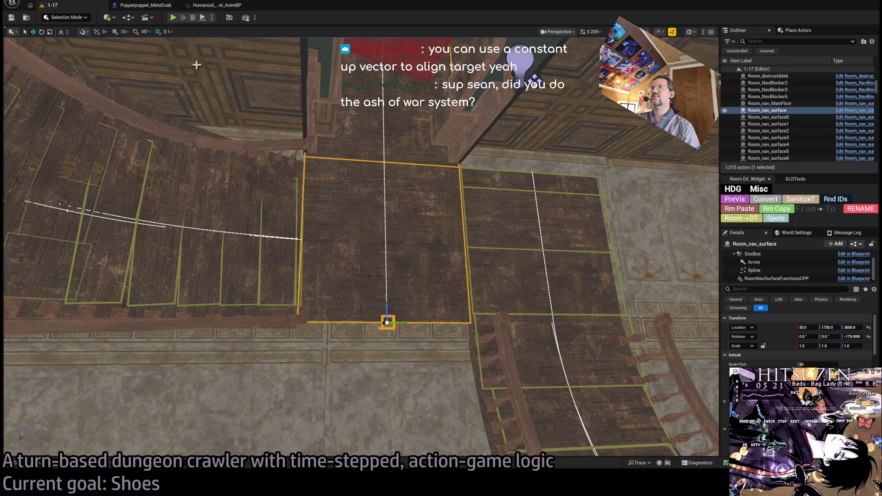
left_click(173, 18)
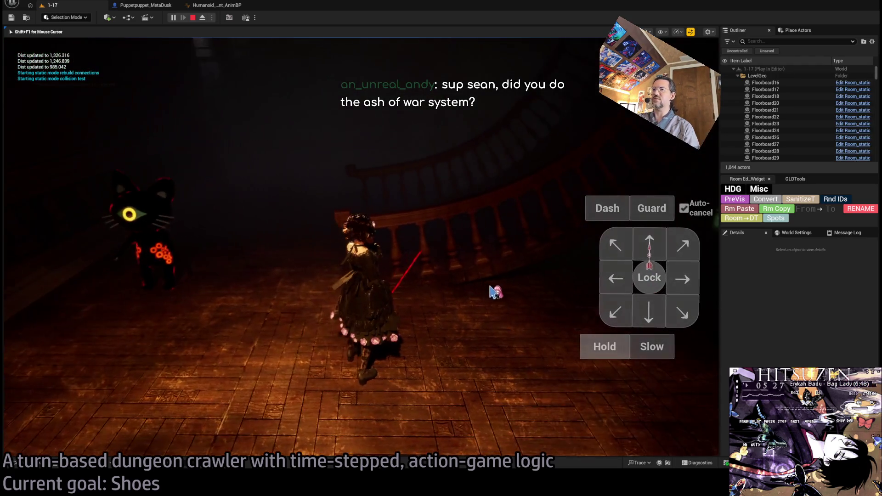
left_click(193, 18)
Frame the selected nav surface, orbit to inspect the floor outline, and start playing again
key("f")
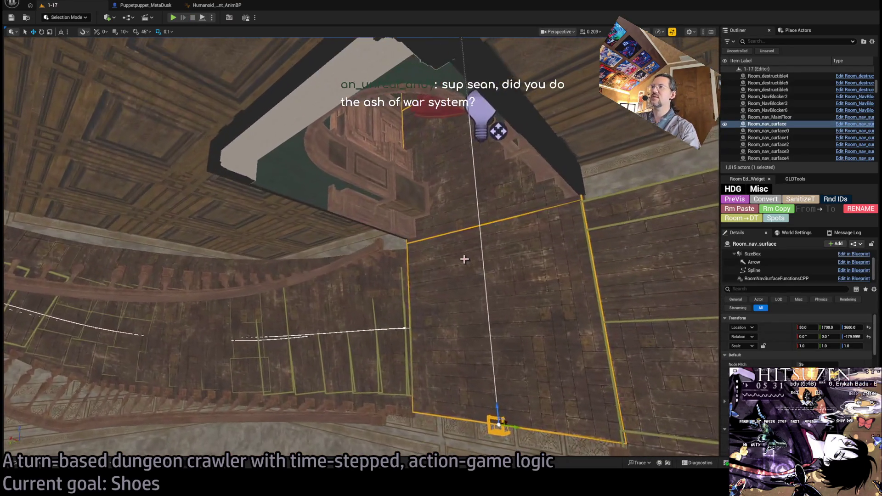
mouse_move(465, 258)
left_mouse_down()
mouse_move(480, 222)
mouse_move(402, 183)
left_mouse_up()
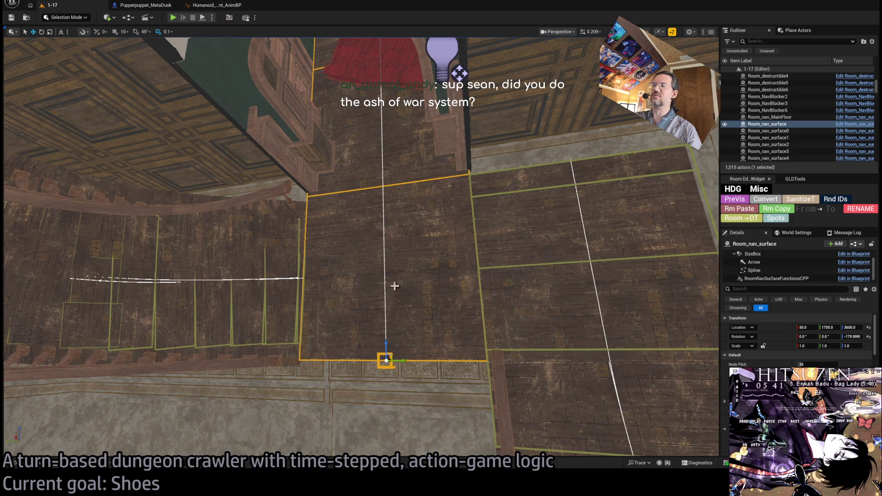
mouse_move(398, 289)
left_mouse_down()
mouse_move(399, 202)
mouse_move(399, 311)
left_mouse_up()
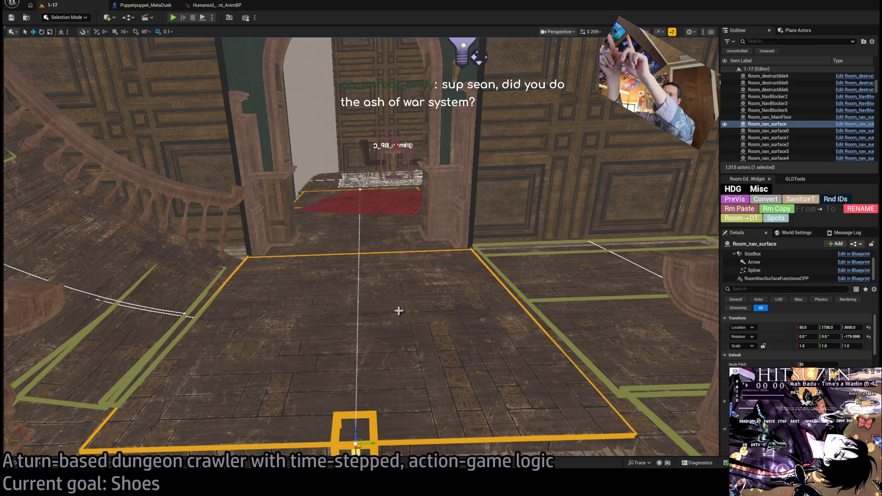
left_click_drag(399, 311, 611, 160)
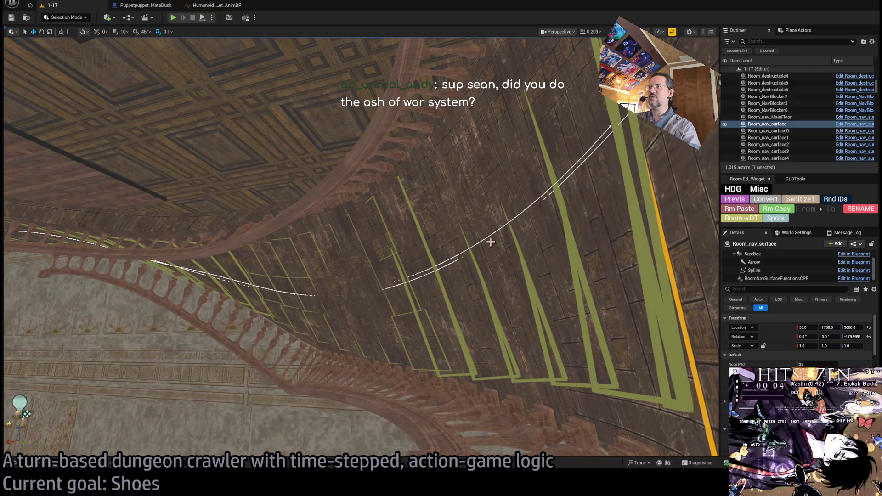
left_click(173, 18)
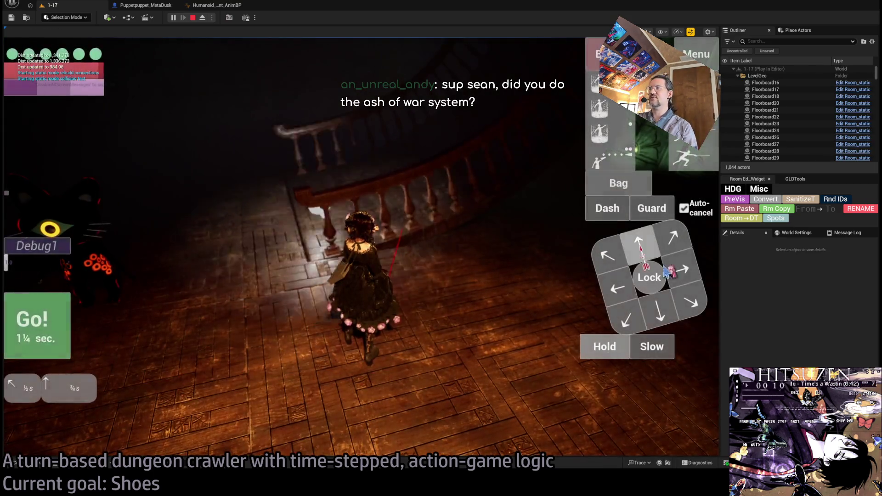
Run a turn, then queue diagonal and rightward moves and execute them
left_click(67, 316)
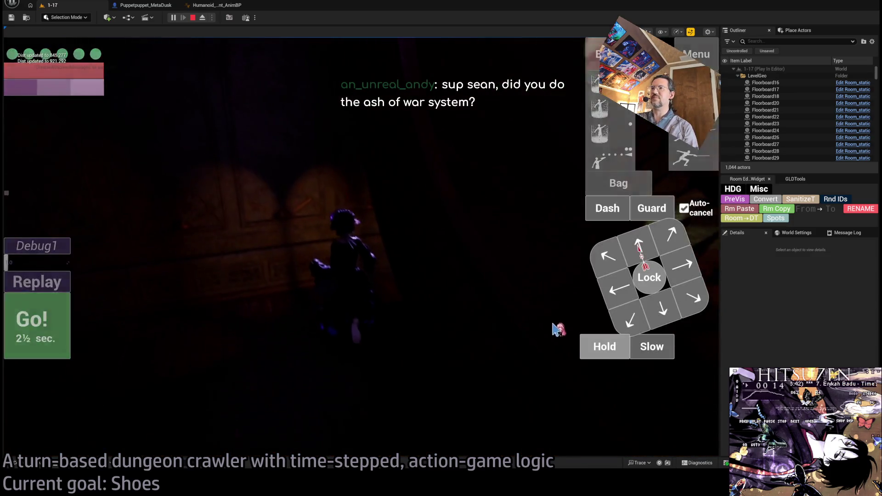
key("Right")
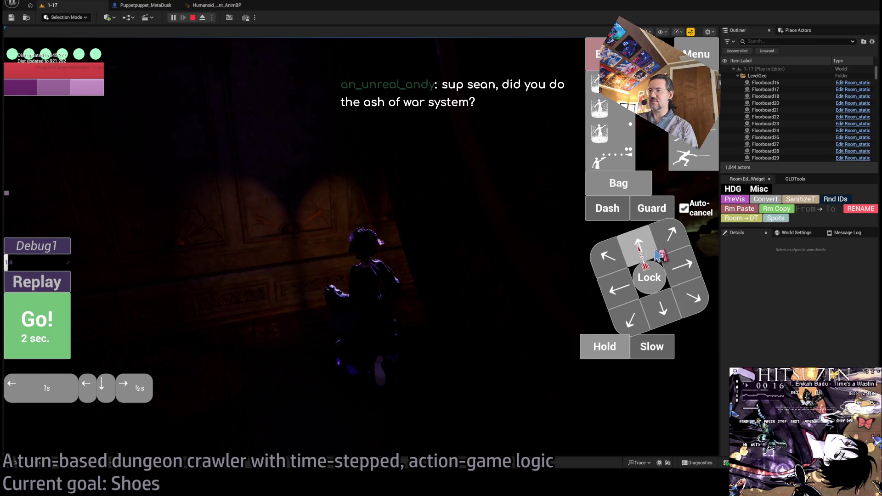
key("BackSpace")
key("Down+Right")
key("Right")
left_click(51, 324)
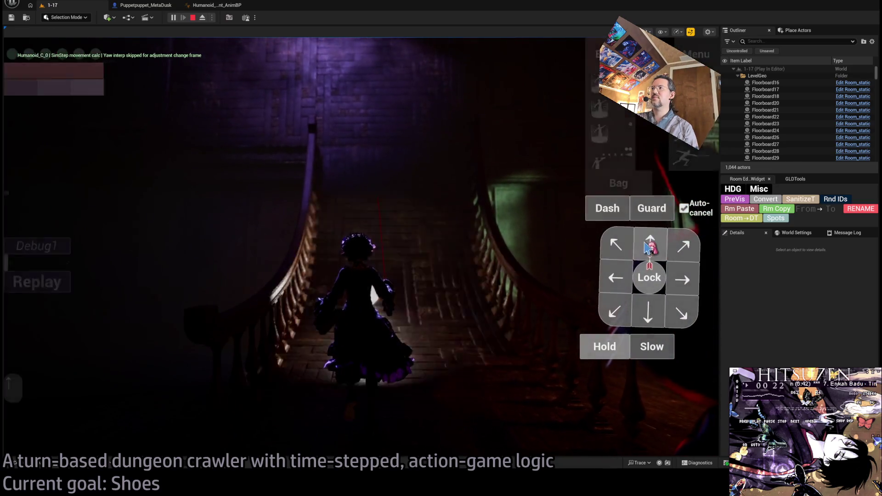
left_click(61, 317)
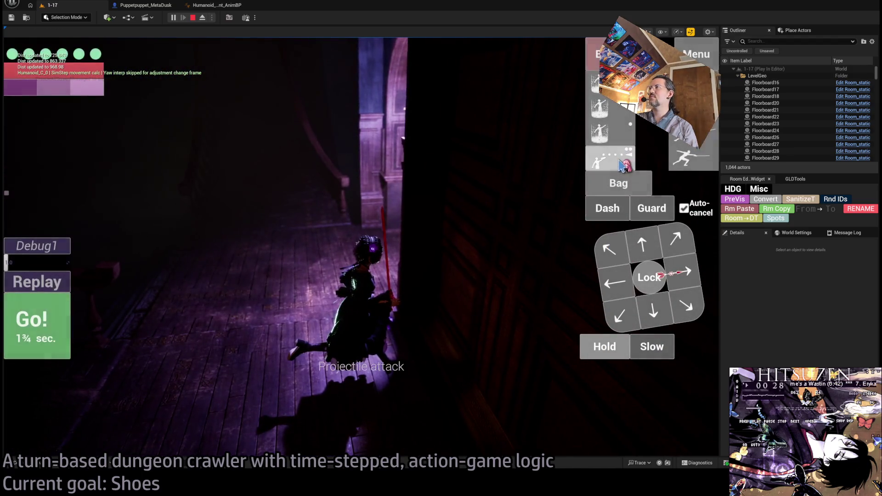
Add the character's skill plus diagonal and two leftward moves, then execute the turn
left_click(609, 133)
left_click(227, 266)
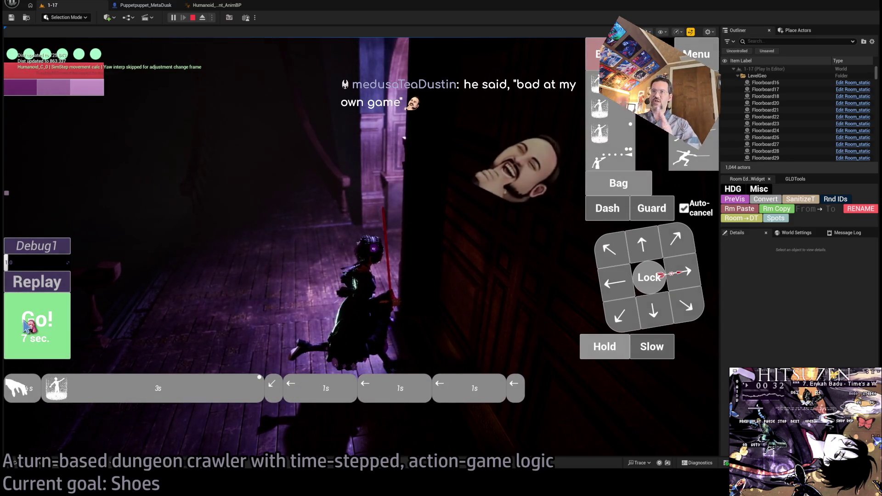
key("Left")
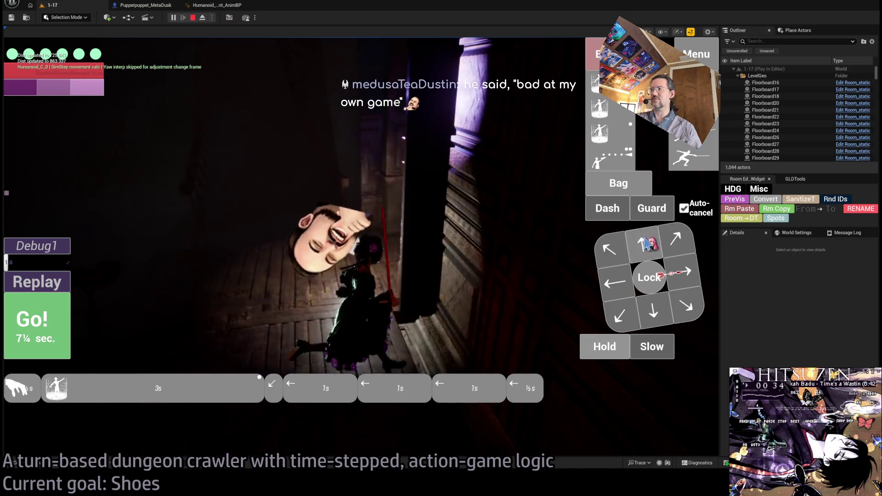
left_click(46, 348)
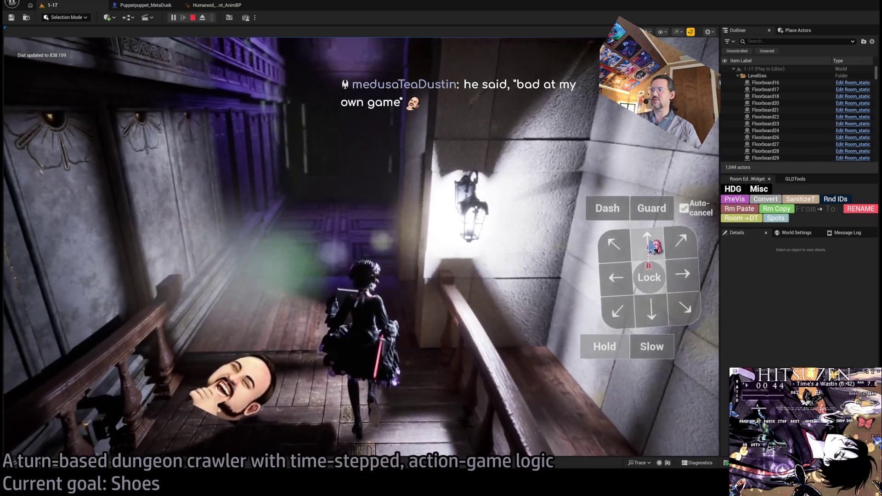
Queue a forward move, play out three more turns, then eject into a free camera
left_click(647, 244)
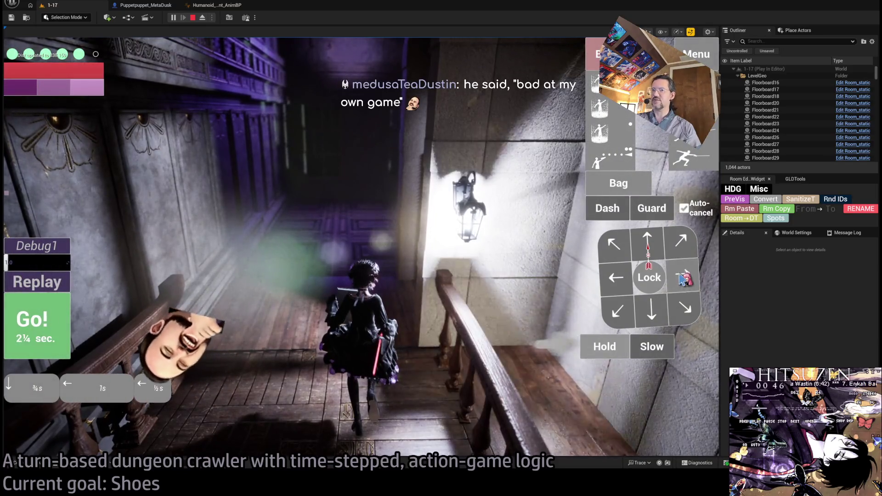
key("space")
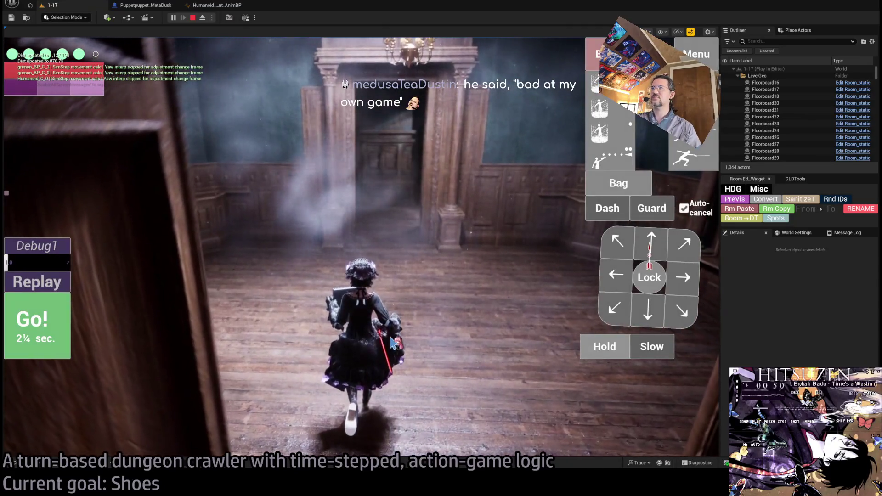
key("space")
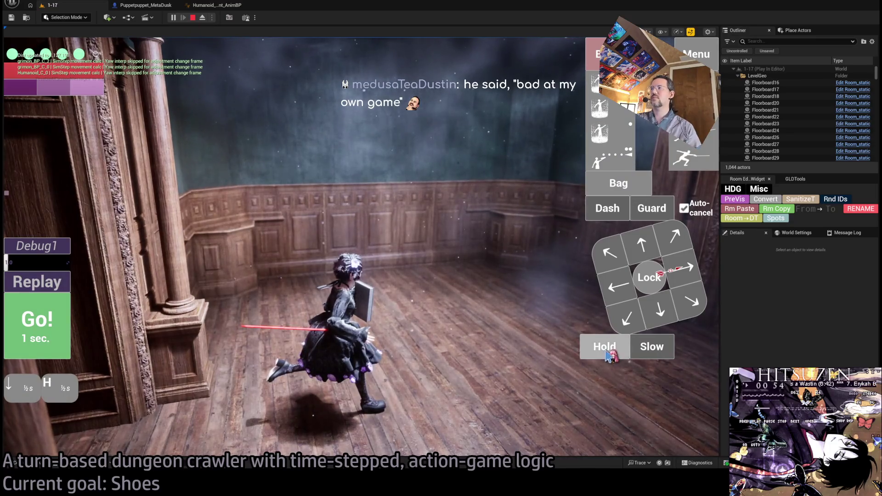
key("space")
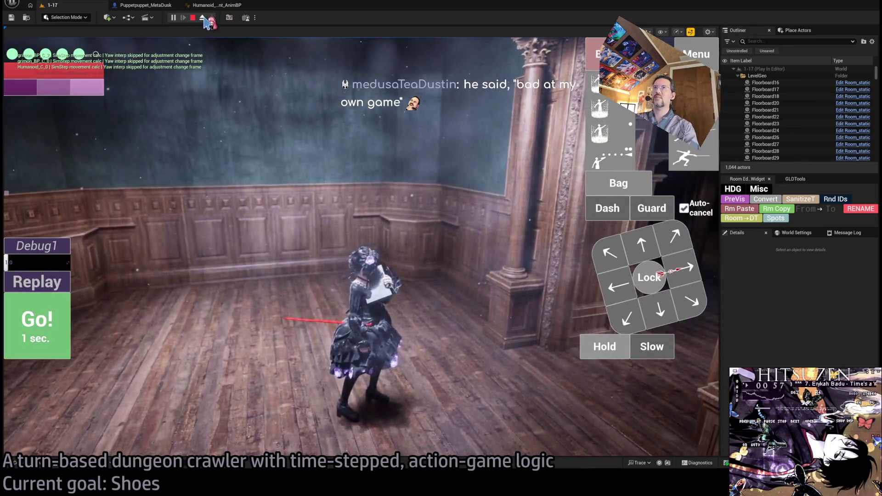
left_click(203, 18)
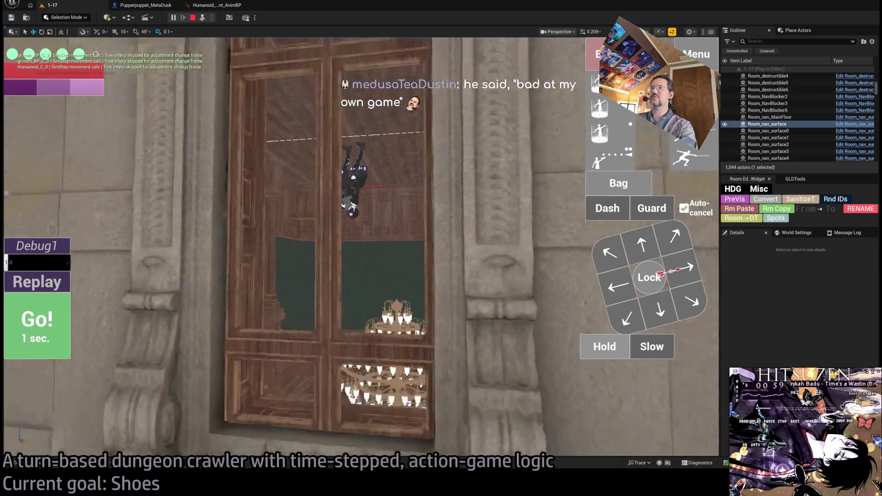
Stop the game, restart play with Alt+P, and advance the character into the next room
mouse_move(217, 49)
left_mouse_down()
mouse_move(218, 74)
mouse_move(248, 69)
mouse_move(217, 49)
left_mouse_up()
left_click(193, 18)
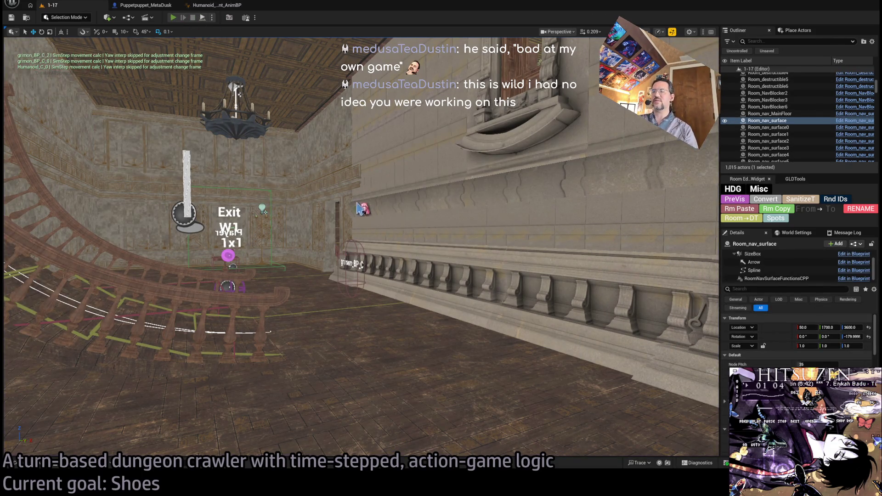
key("alt+p")
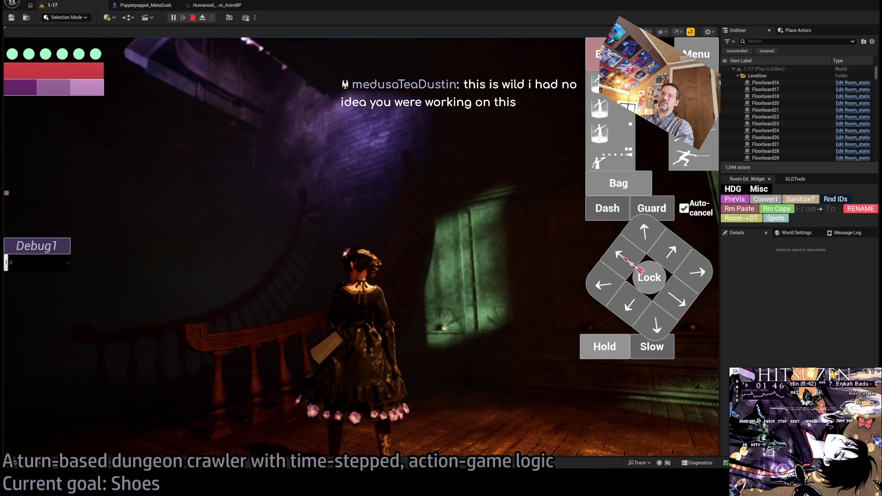
left_click(620, 256)
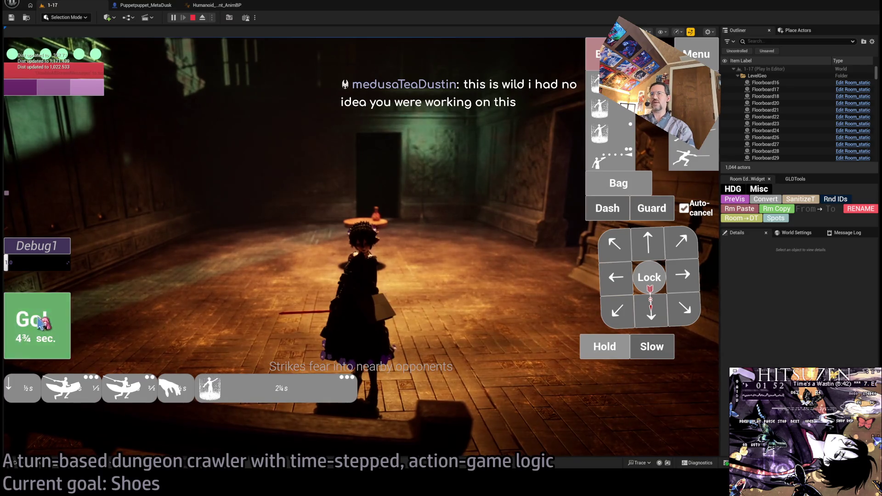
Execute two more turns in the lit room, then eject into a free camera beside the character
left_click(430, 287)
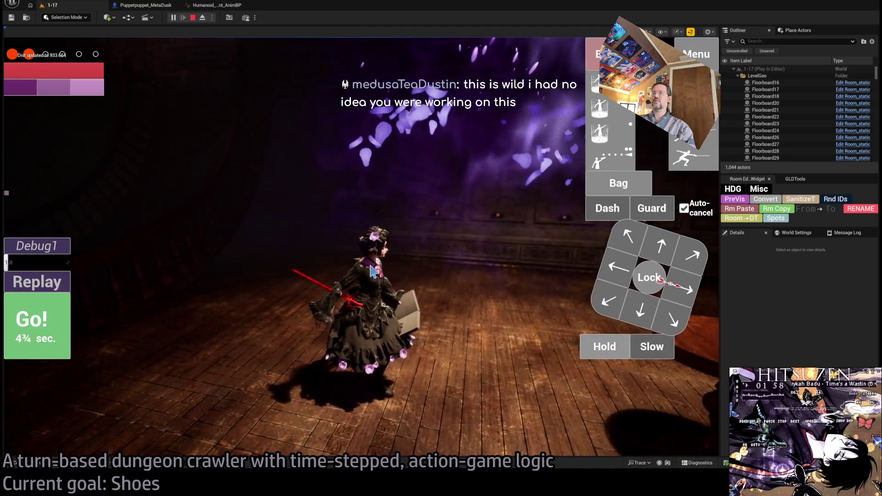
left_click(507, 272)
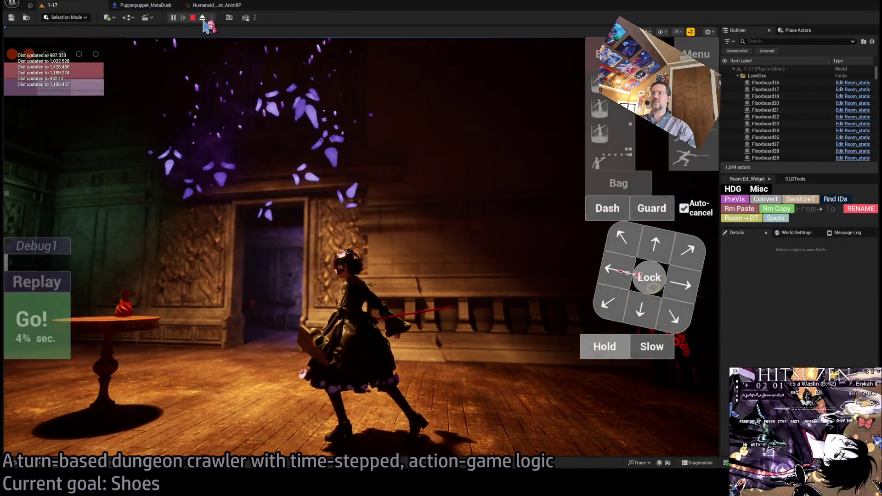
left_click(202, 18)
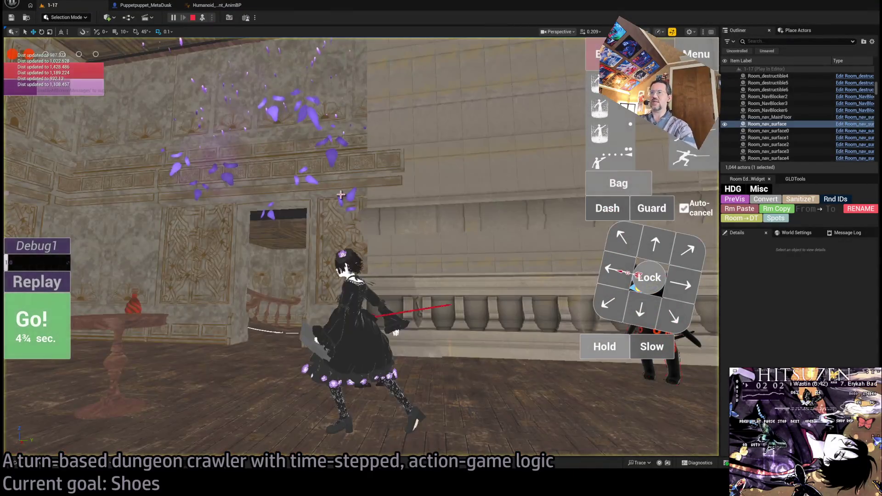
Fly the camera around the character's shoes, stop play, and pan across the staircase
key("w")
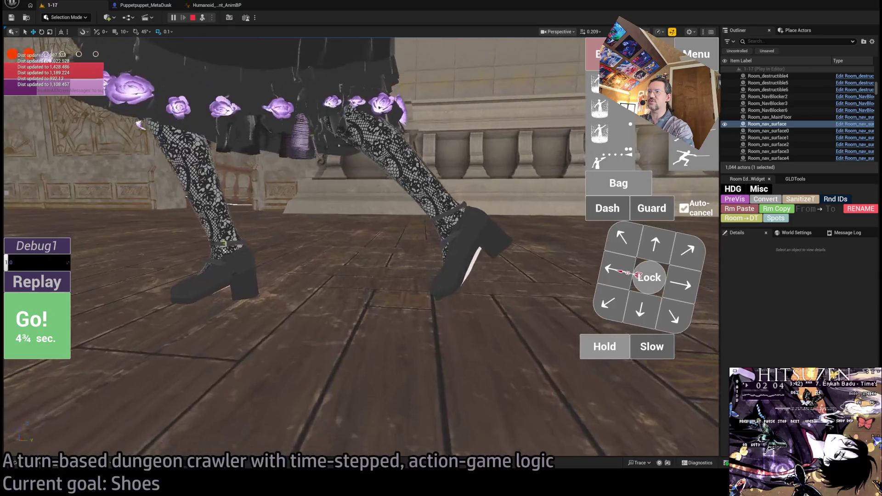
key("d")
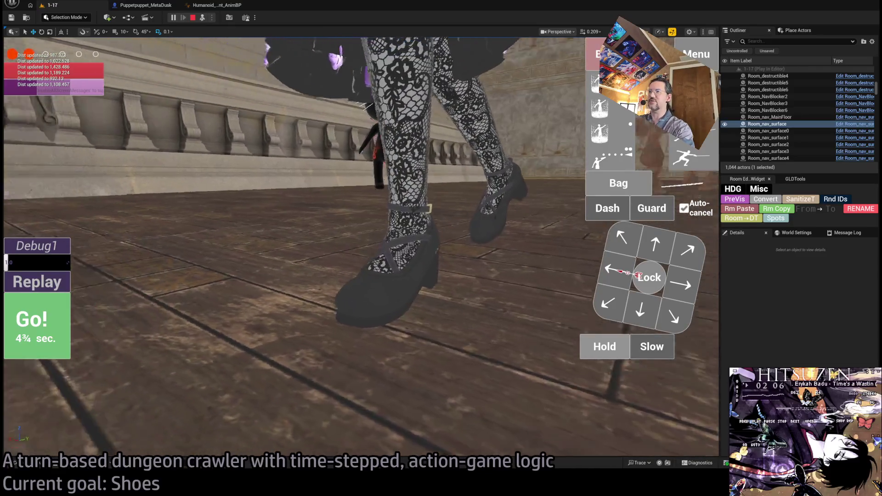
key("s")
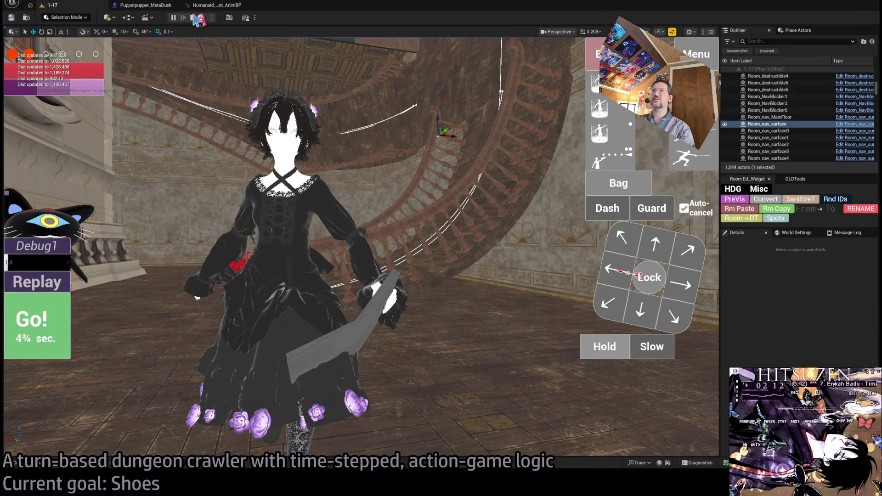
left_click(194, 18)
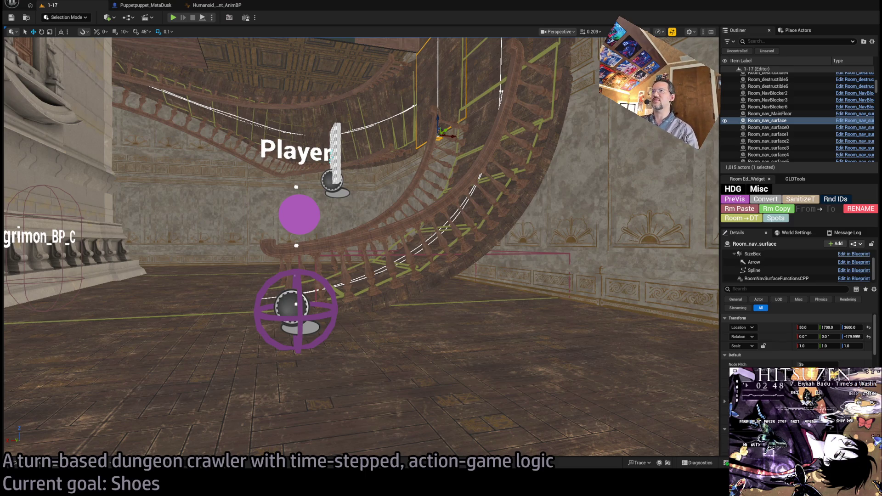
mouse_move(383, 45)
left_mouse_down()
mouse_move(371, 89)
mouse_move(420, 130)
left_mouse_up()
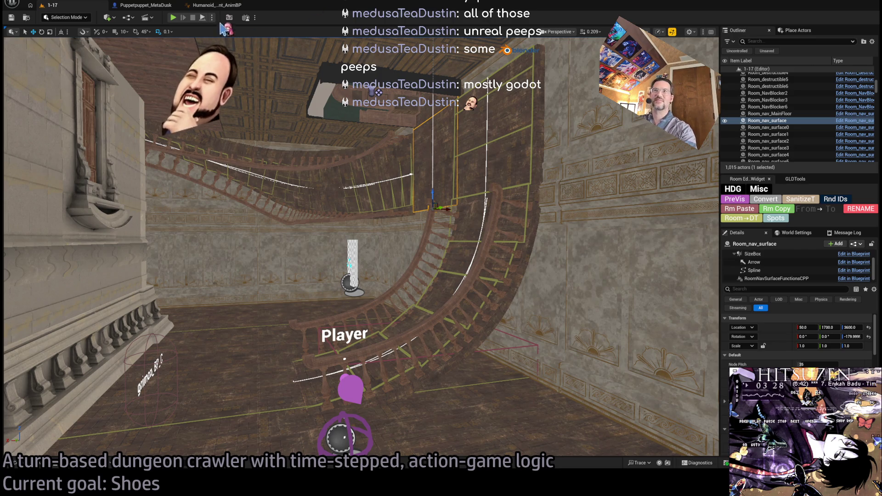
Select all AnimGraph nodes, close the Puppetpuppet_MetaDusk blueprint, and switch to Photoshop
left_click(143, 5)
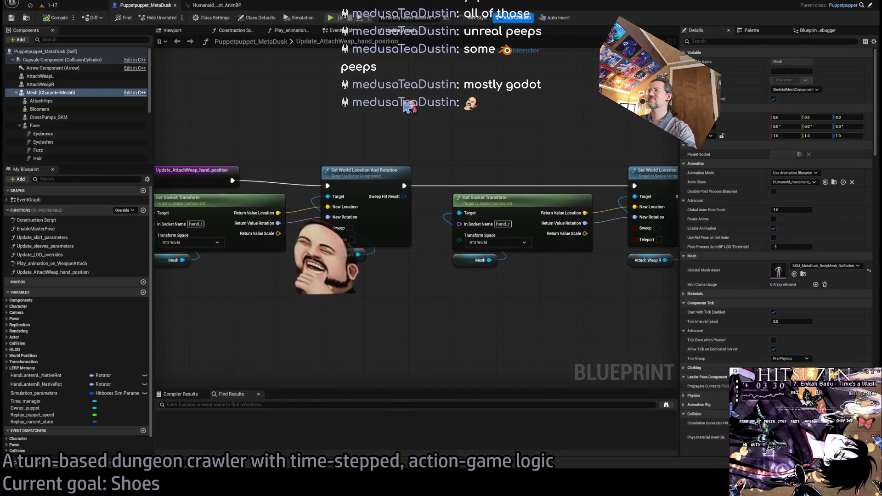
left_click(207, 6)
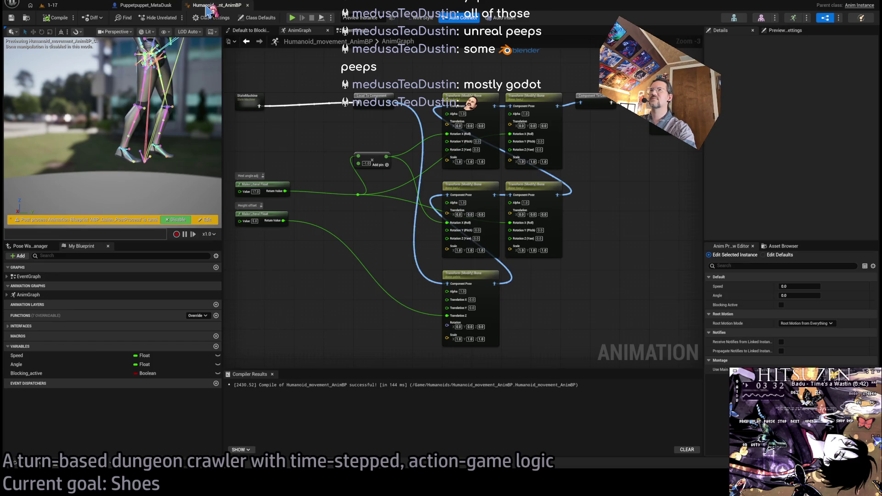
mouse_move(327, 67)
left_mouse_down()
mouse_move(565, 347)
mouse_move(619, 342)
mouse_move(634, 329)
left_mouse_up()
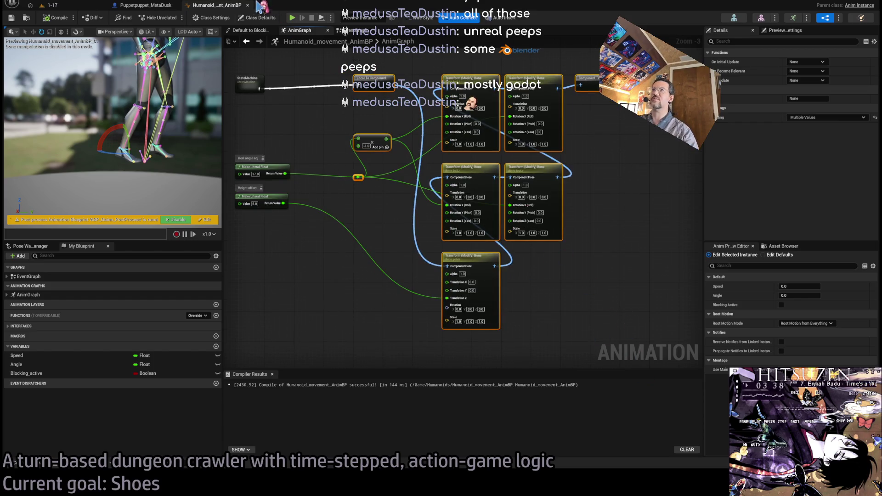
left_click(155, 7)
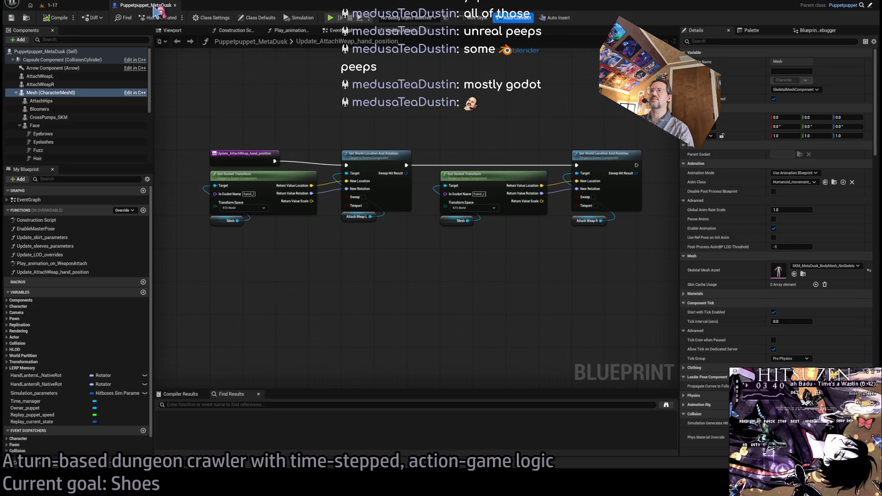
left_click(174, 5)
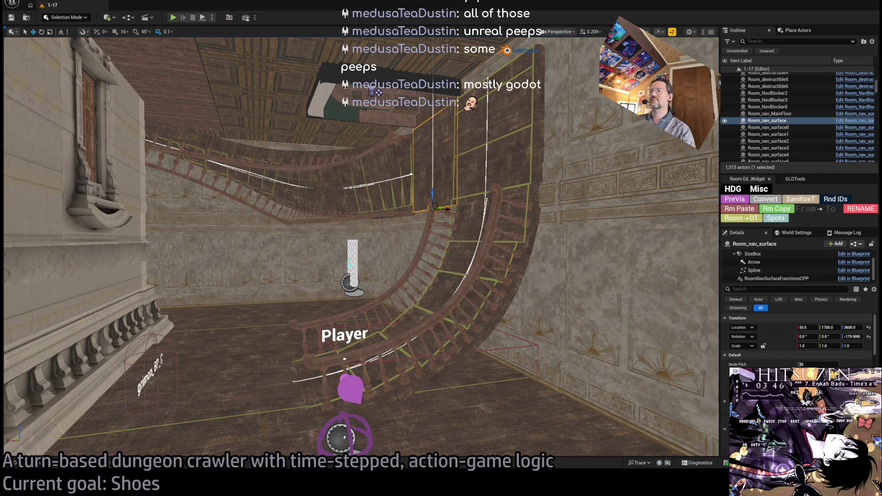
key("alt+Tab")
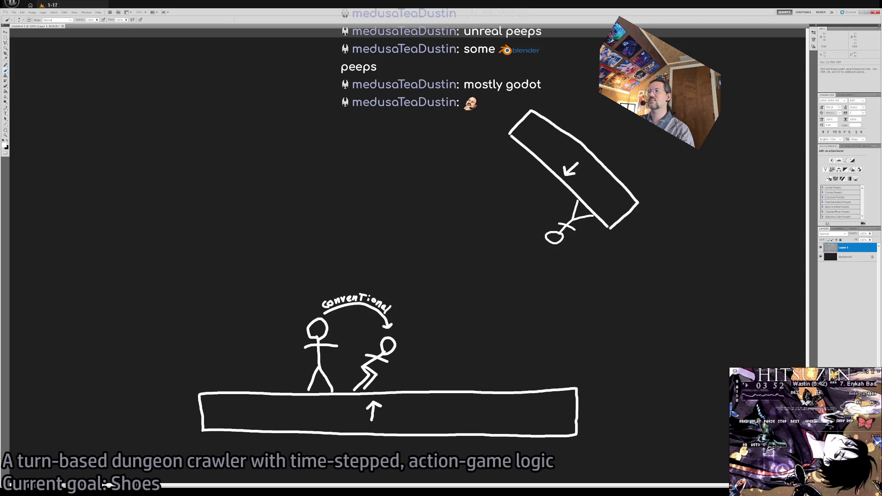
Leave the Photoshop stick-figure sketch and return to the Unreal Editor staircase level
key("alt+Tab")
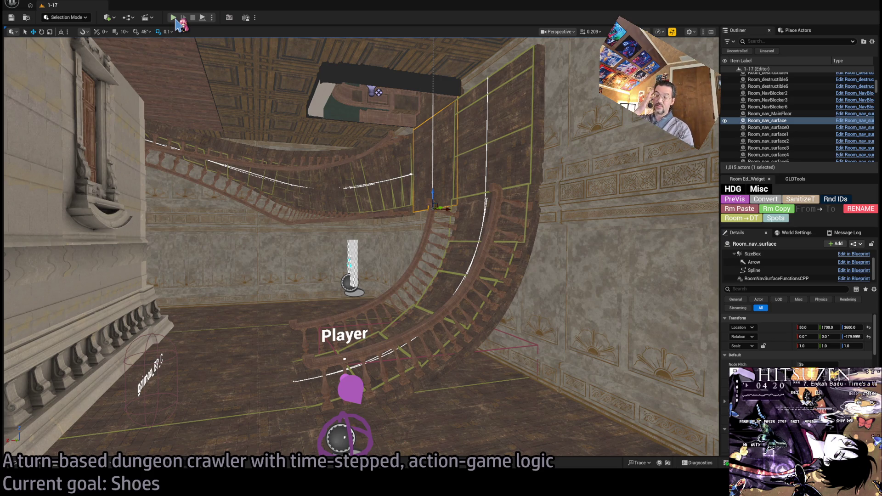
left_click(173, 18)
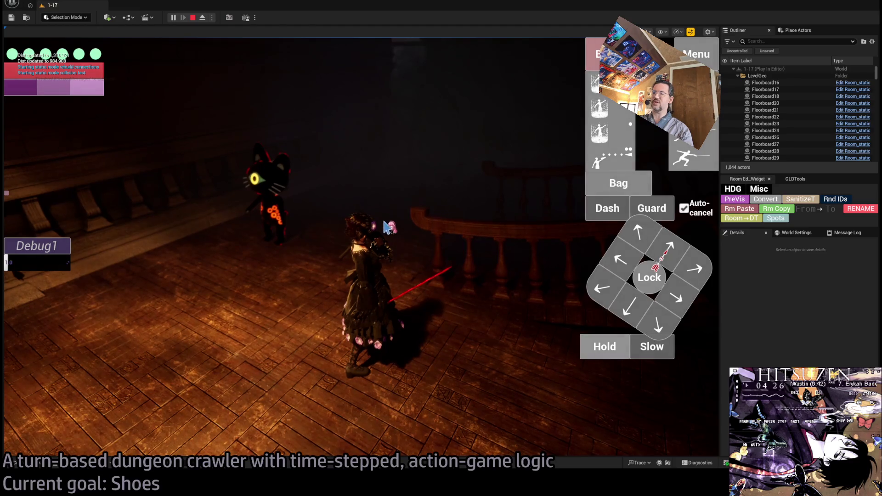
left_click(506, 250)
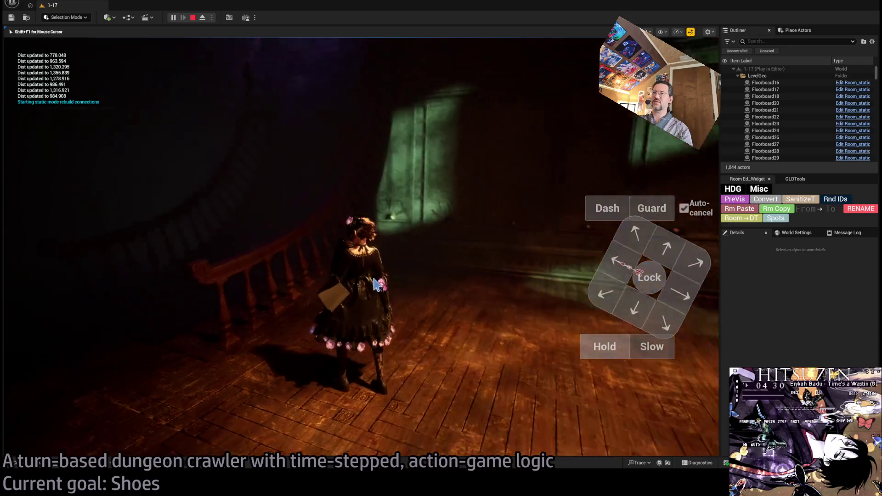
scroll(434, 307, "up", 1)
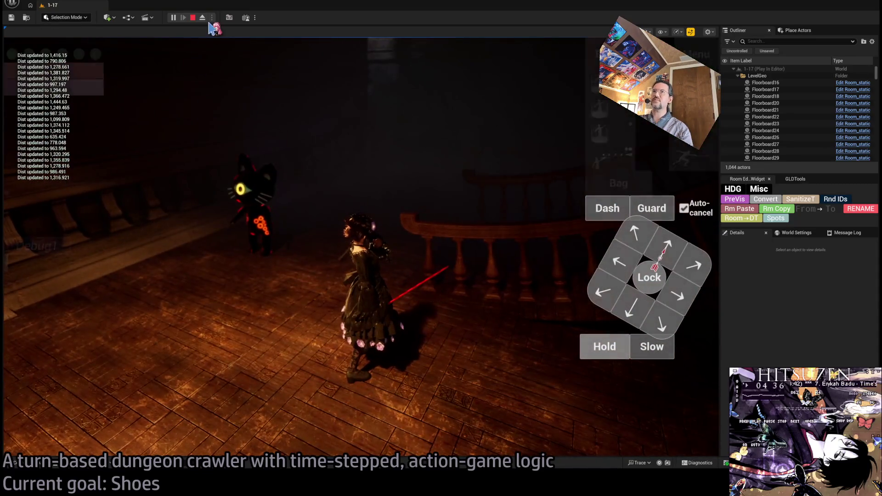
left_click(193, 17)
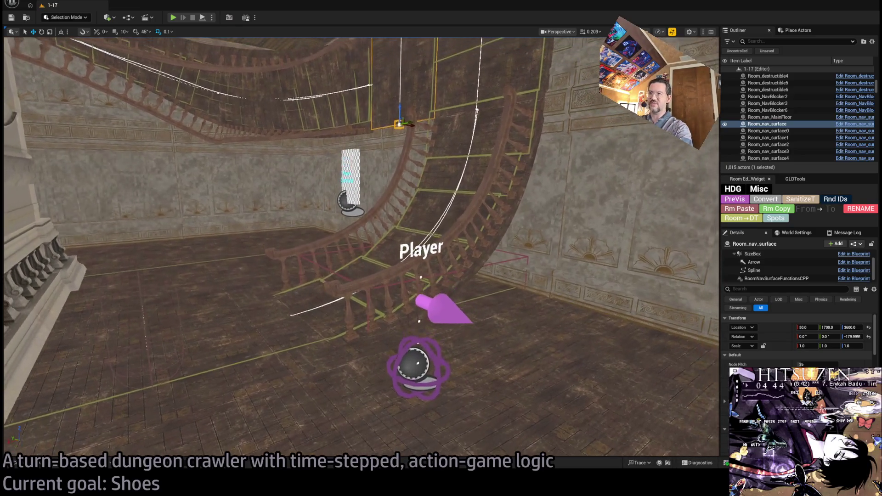
Browse the Content Drawer from the top Content folder into the GUI folder
key("ctrl+space")
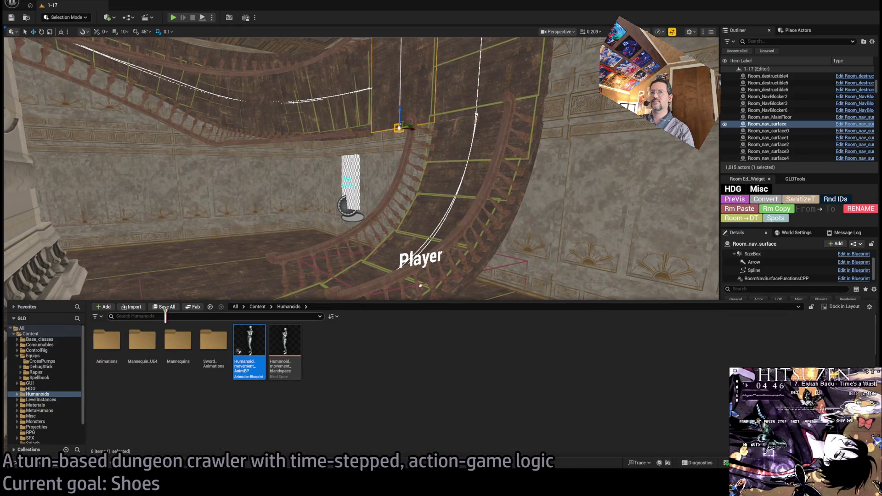
left_click(163, 318)
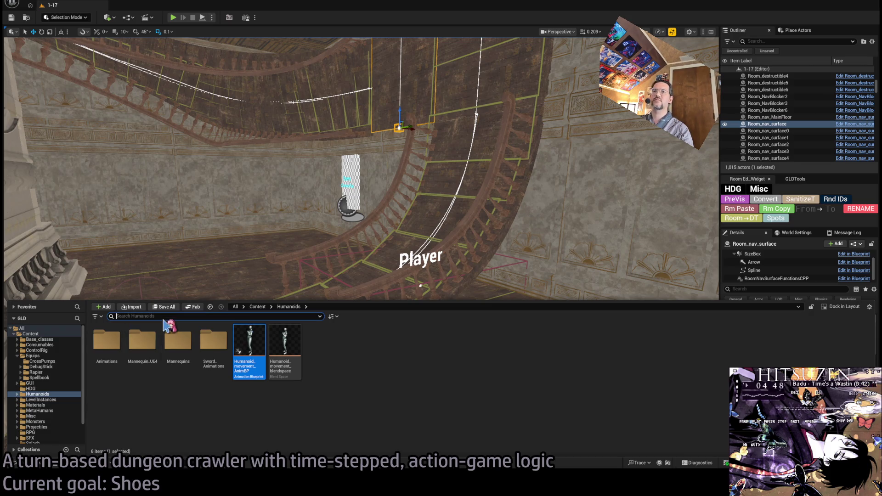
left_click(31, 334)
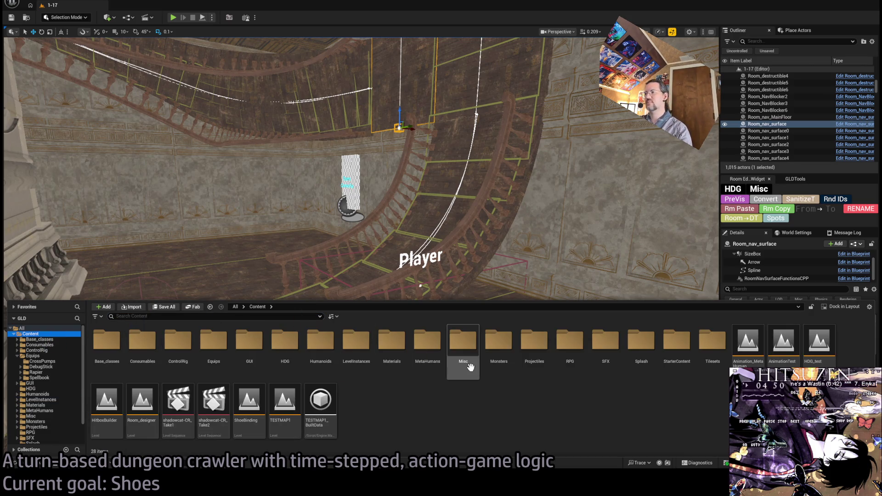
left_click(305, 316)
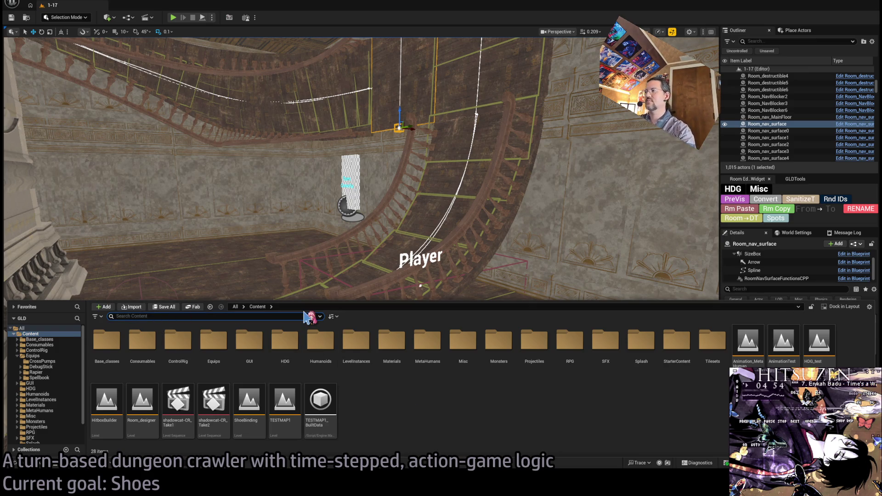
left_click(240, 355)
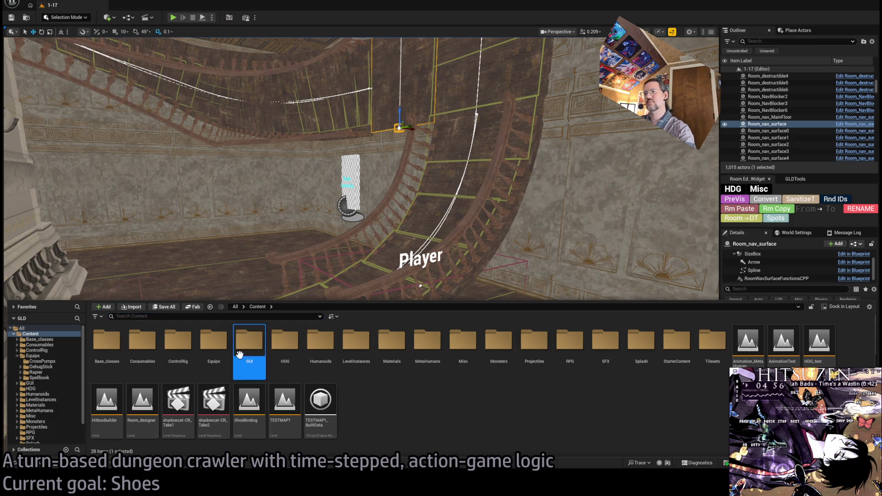
double_click(240, 355)
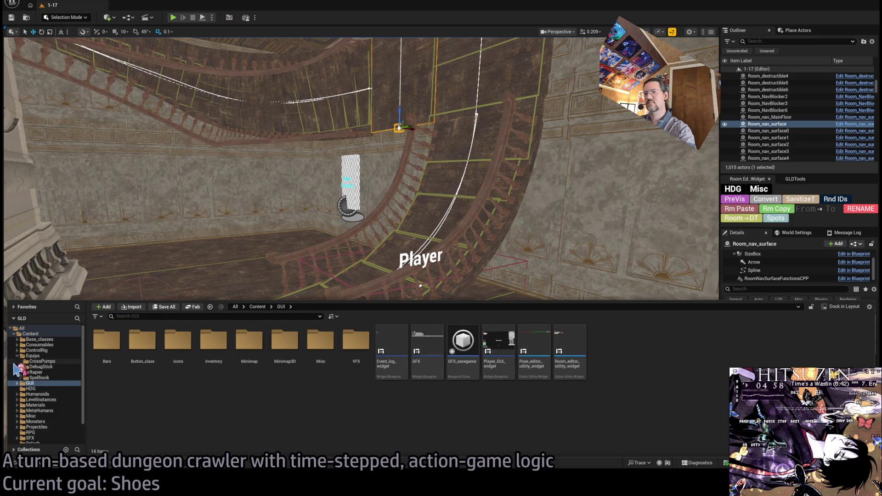
left_click(17, 356)
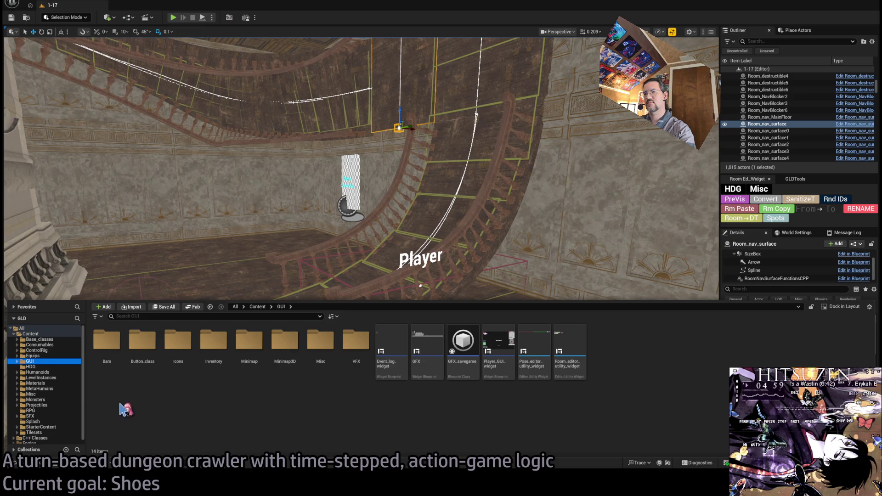
left_click(42, 344)
Find 'player_gui' with the Ctrl+P asset search and open Player_GUI on its EventGraph
key("ctrl+p")
type("player_gui")
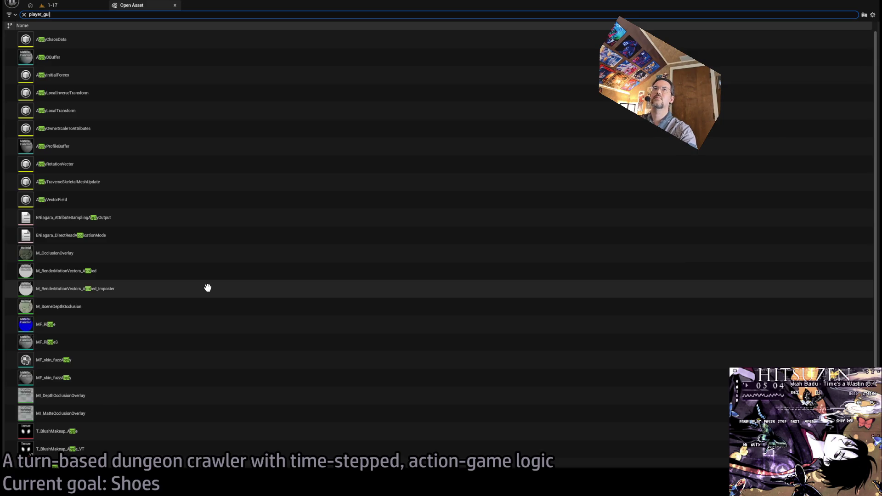
left_click(91, 58)
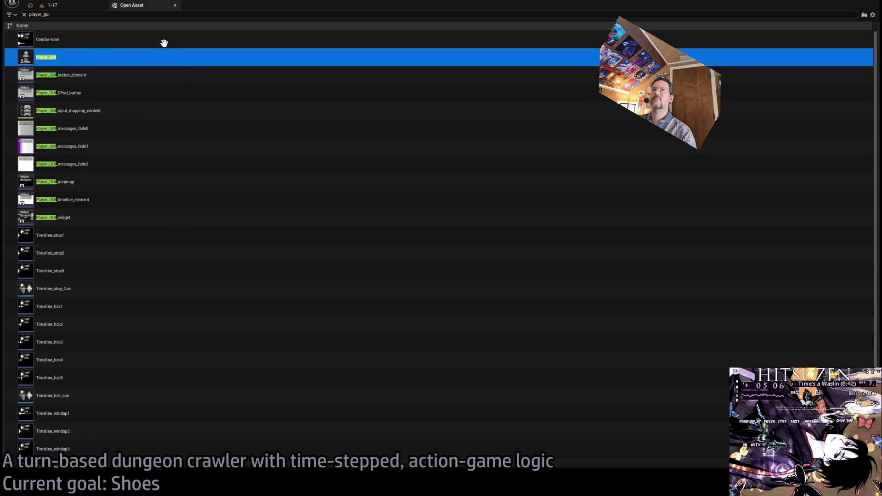
key("Return")
scroll(218, 167, "down", 8)
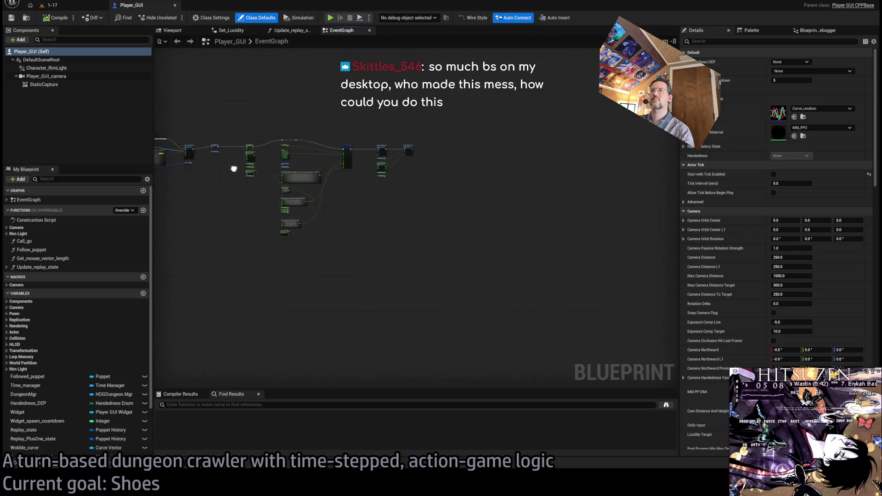
scroll(405, 252, "down", 4)
scroll(412, 254, "up", 6)
scroll(351, 241, "down", 6)
mouse_move(649, 252)
left_mouse_down()
mouse_move(344, 211)
mouse_move(245, 210)
left_mouse_up()
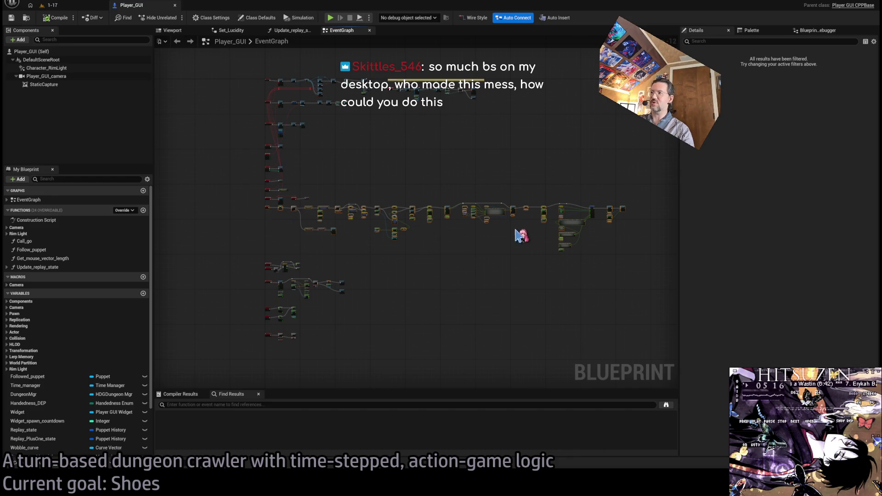
scroll(487, 218, "up", 4)
scroll(187, 256, "down", 2)
scroll(423, 205, "up", 6)
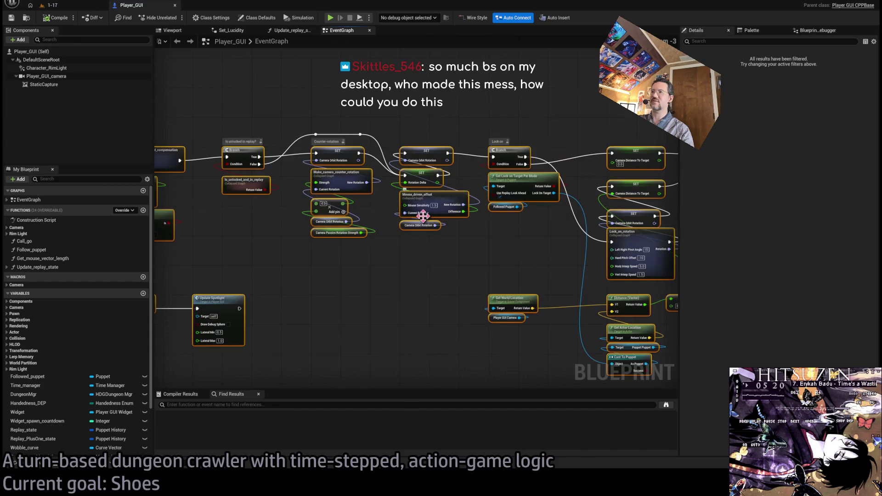
left_click(460, 264)
mouse_move(505, 265)
left_mouse_down()
mouse_move(324, 258)
mouse_move(240, 272)
left_mouse_up()
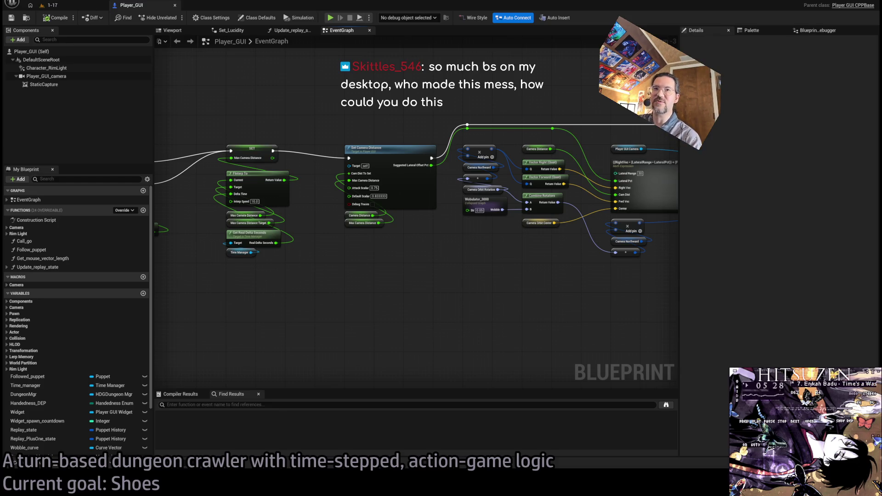
mouse_move(277, 294)
left_mouse_down()
mouse_move(335, 295)
mouse_move(299, 276)
mouse_move(335, 236)
mouse_move(627, 254)
mouse_move(644, 264)
left_mouse_up()
left_click_drag(504, 260, 463, 257)
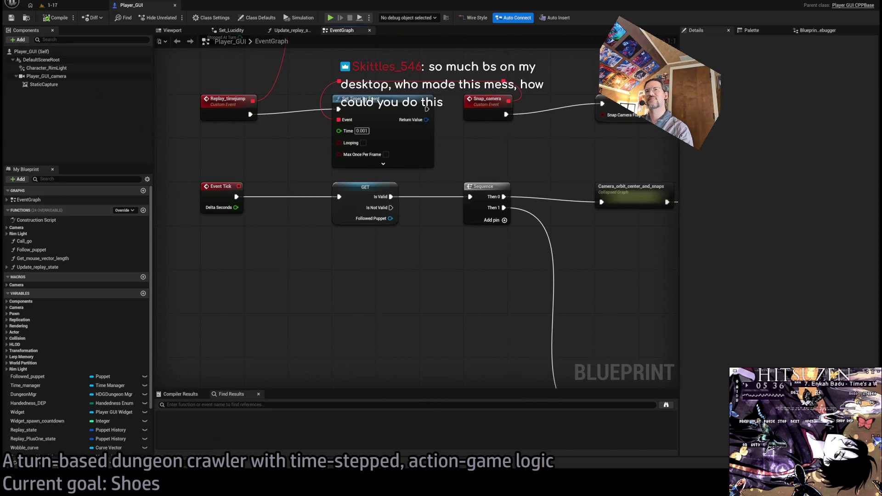
scroll(301, 285, "down", 5)
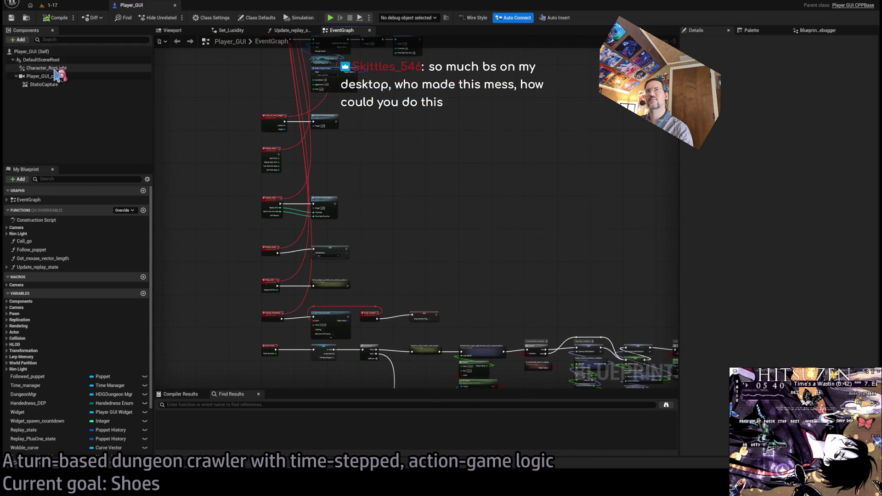
scroll(452, 212, "down", 3)
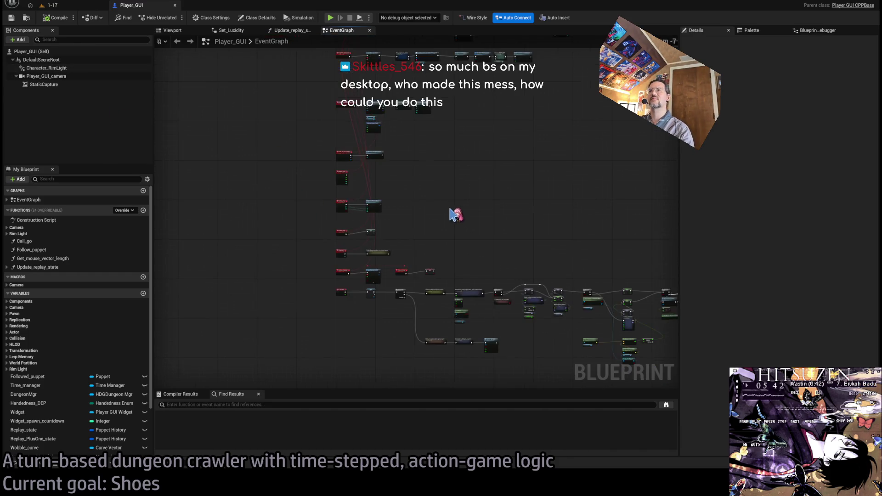
left_click_drag(466, 198, 416, 166)
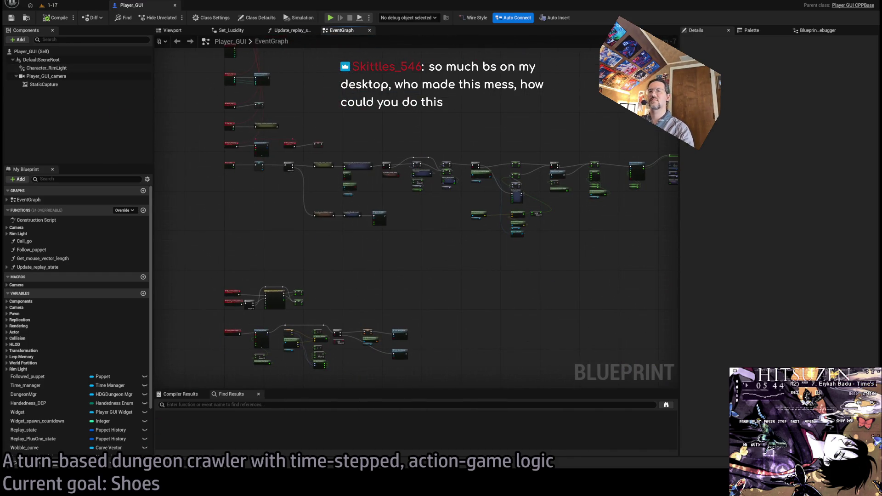
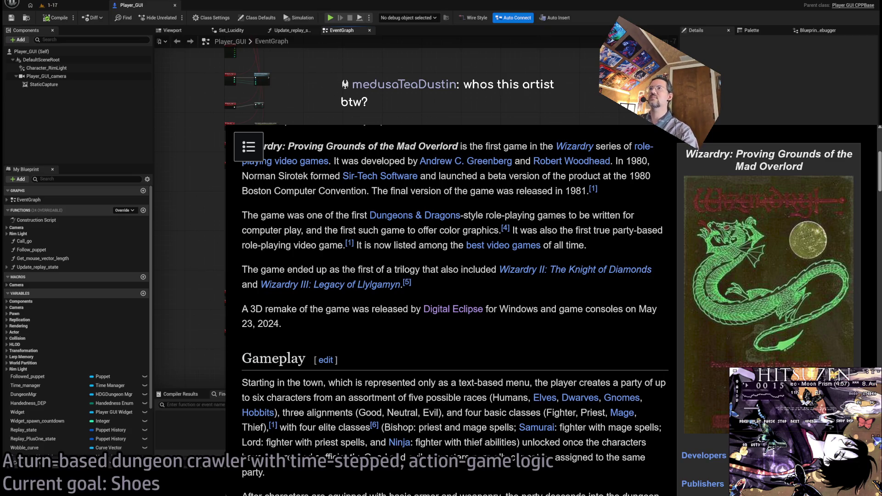
Open the Mama's Gun Wikipedia article and read through its opening paragraphs
scroll(352, 322, "down", 4)
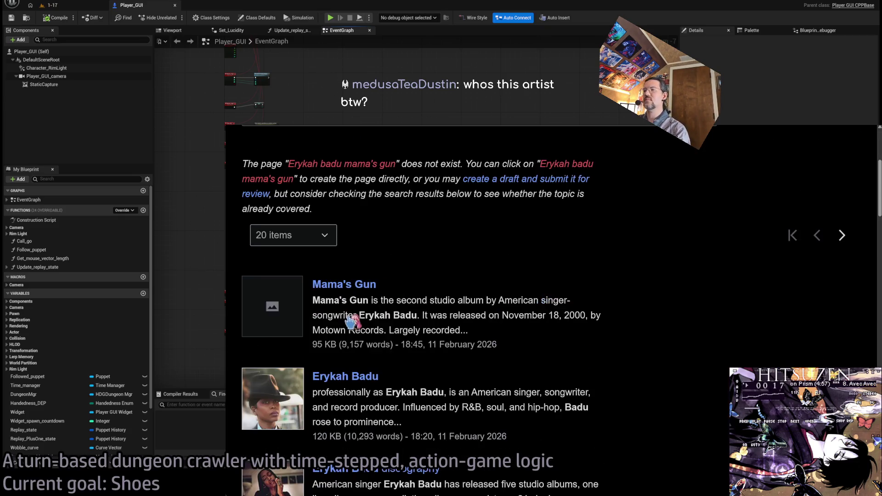
left_click(361, 285)
scroll(496, 306, "down", 1)
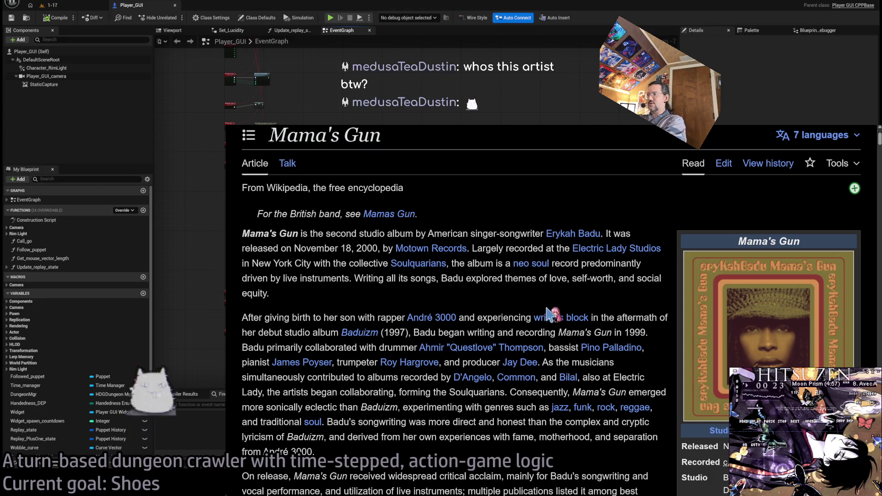
scroll(528, 325, "up", 2)
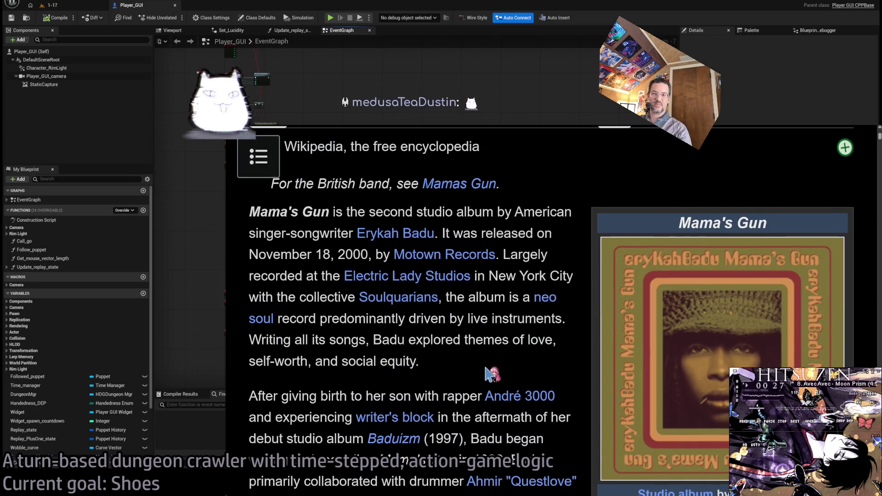
scroll(498, 381, "down", 1)
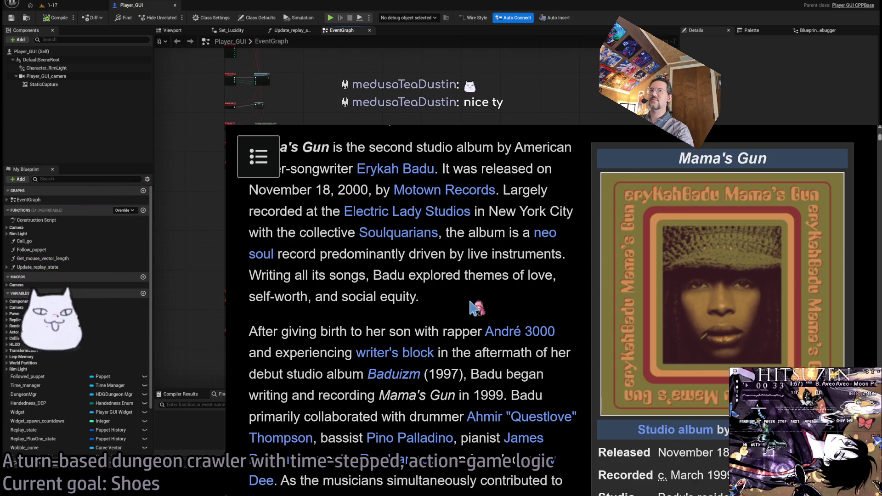
scroll(473, 307, "down", 4)
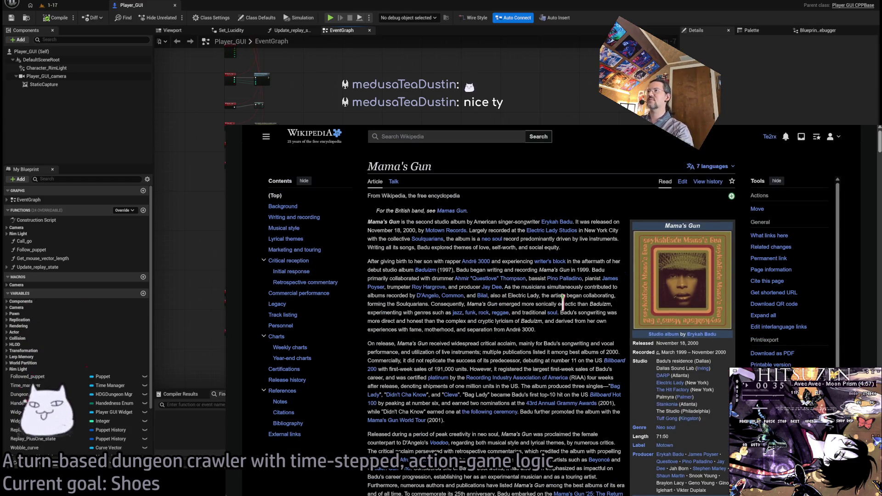
scroll(468, 347, "up", 4)
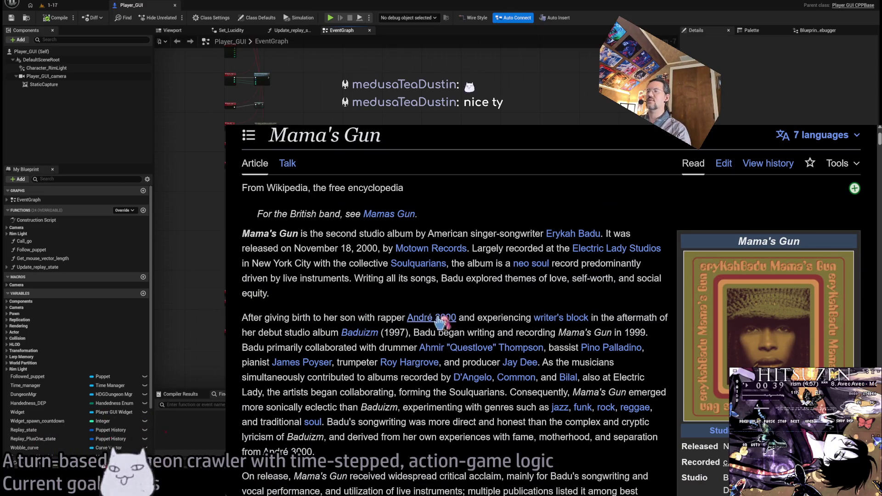
left_click_drag(242, 317, 405, 317)
left_click(340, 316)
scroll(339, 315, "down", 3)
mouse_move(243, 250)
left_mouse_down()
mouse_move(391, 265)
mouse_move(394, 250)
left_mouse_up()
left_click(395, 248)
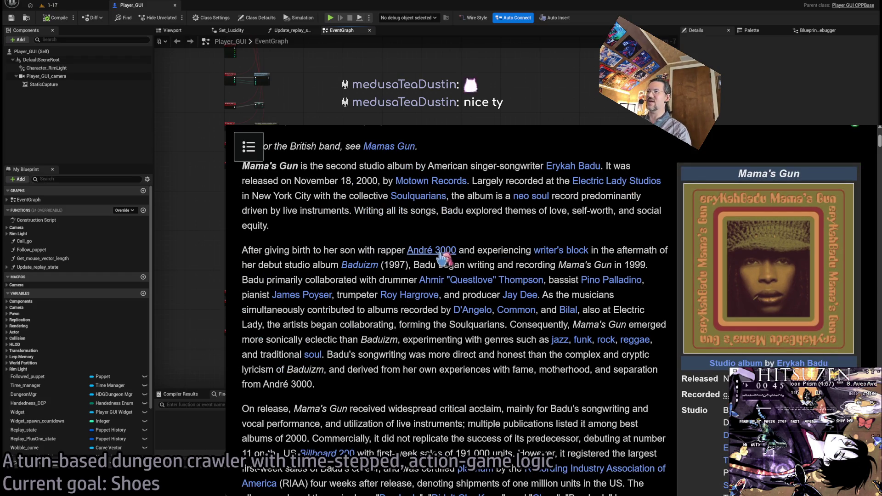
Visit the André 3000 article, return to Mama's Gun to read further, then leave the browser
left_click(432, 251)
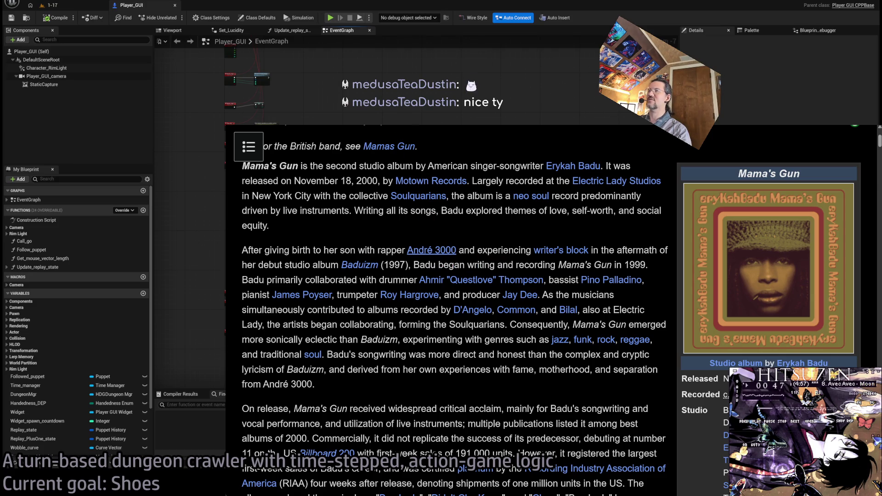
scroll(455, 205, "down", 2)
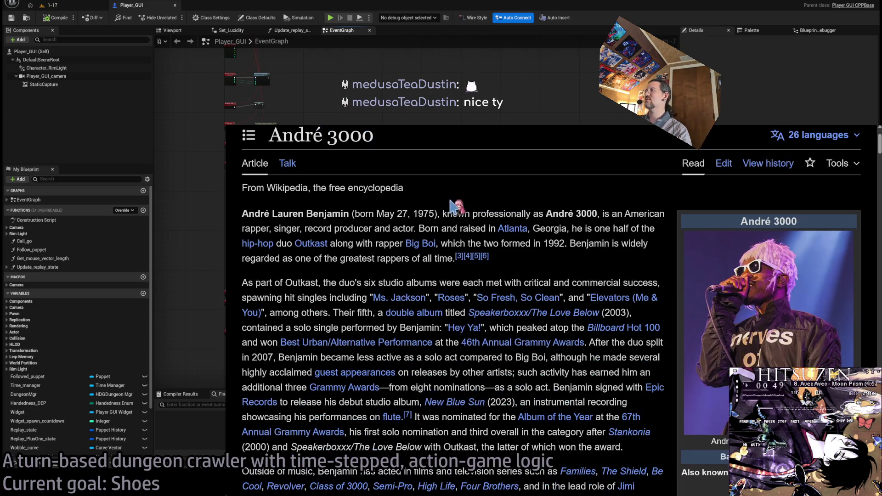
key("alt+Left")
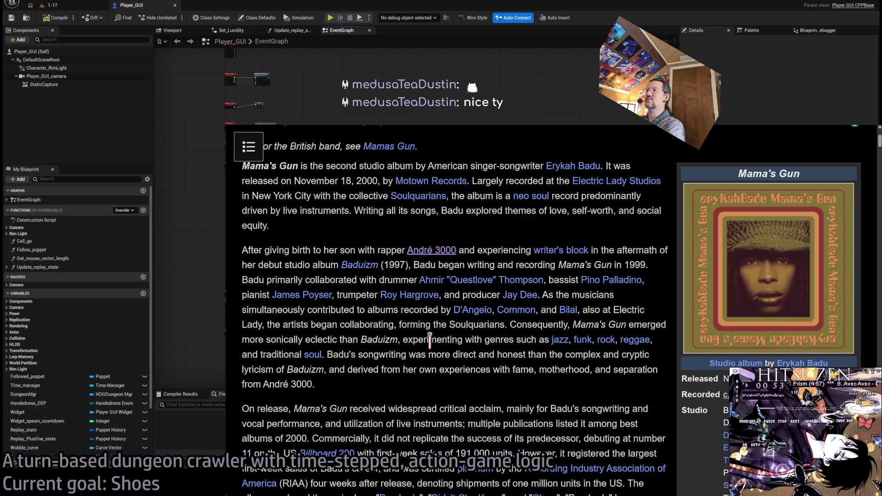
scroll(432, 338, "down", 3)
scroll(445, 324, "down", 2)
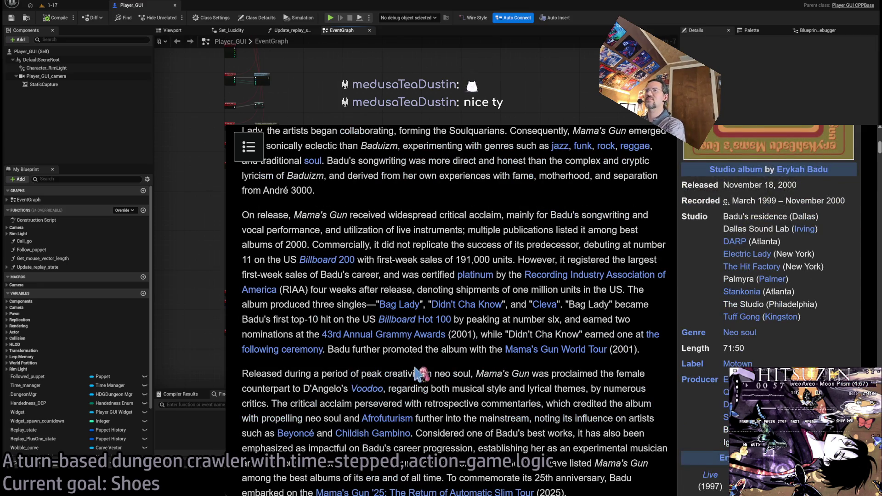
scroll(426, 353, "down", 2)
scroll(426, 354, "down", 2)
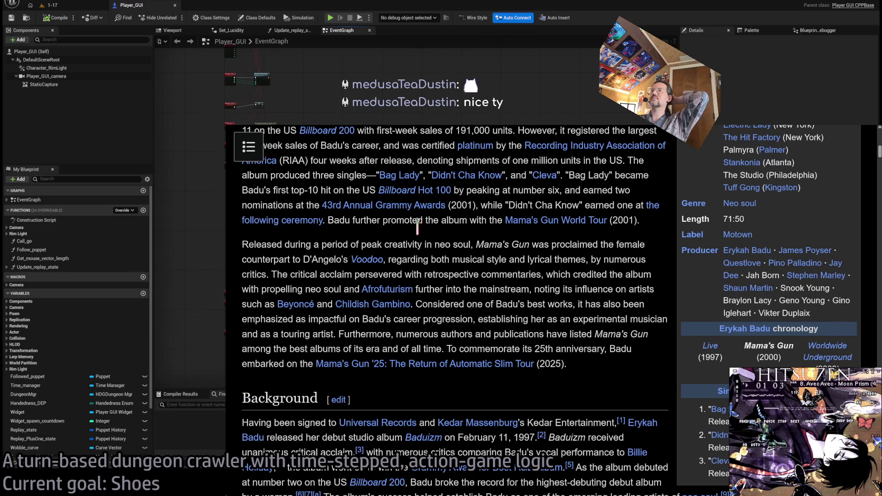
scroll(492, 306, "up", 2)
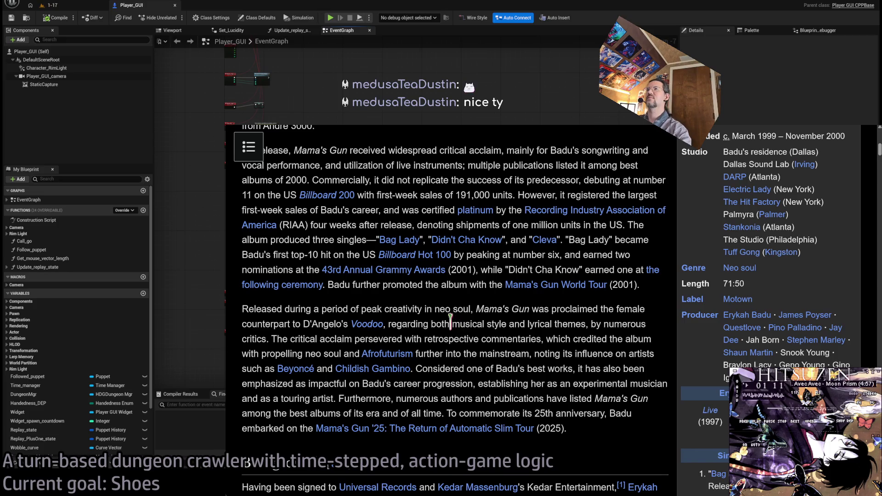
key("ctrl+t")
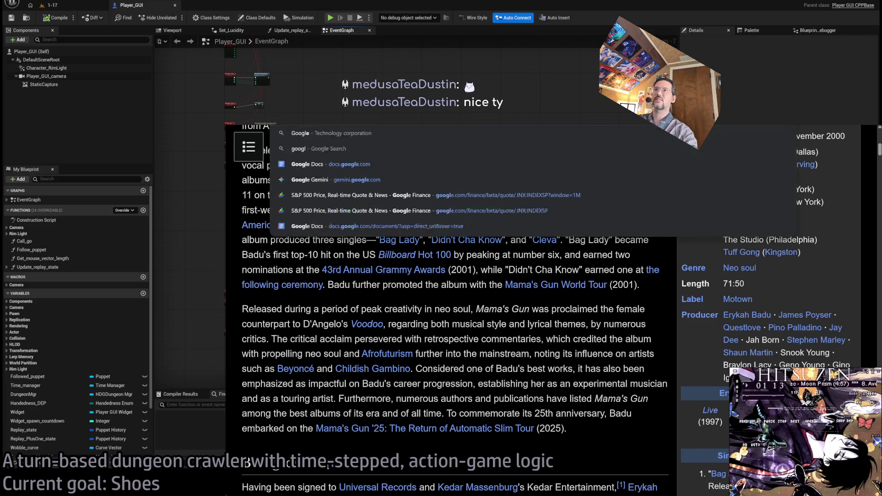
key("alt+Tab")
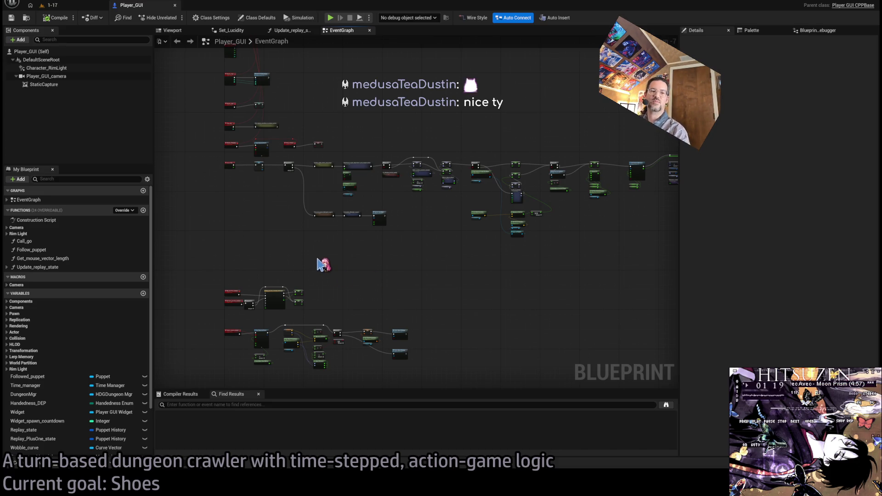
scroll(316, 200, "up", 4)
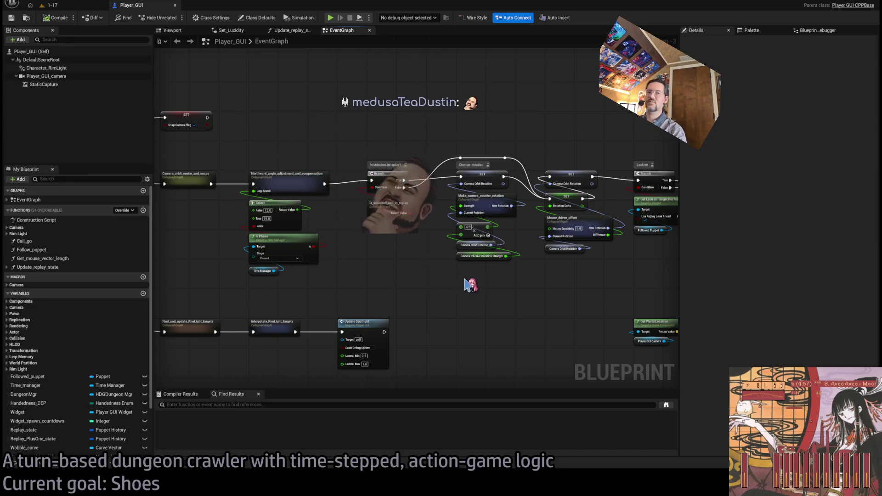
left_click_drag(467, 285, 432, 287)
scroll(432, 287, "down", 3)
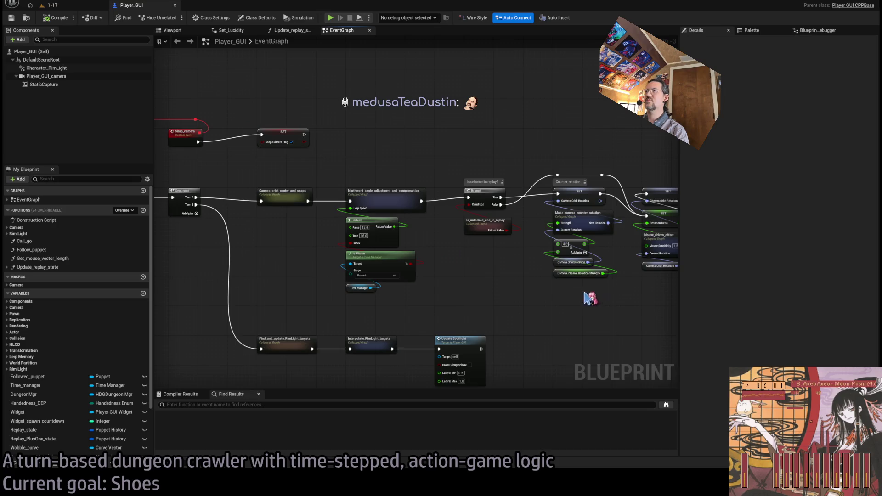
left_click_drag(473, 191, 479, 218)
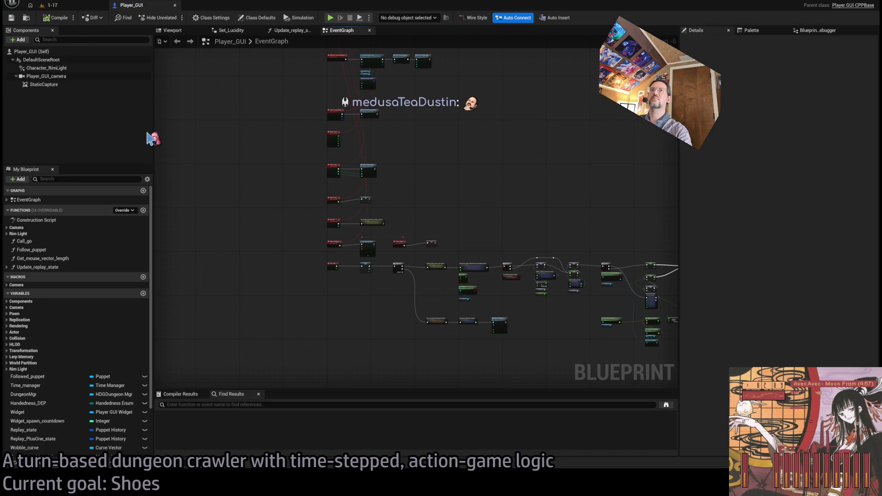
key("ctrl+v")
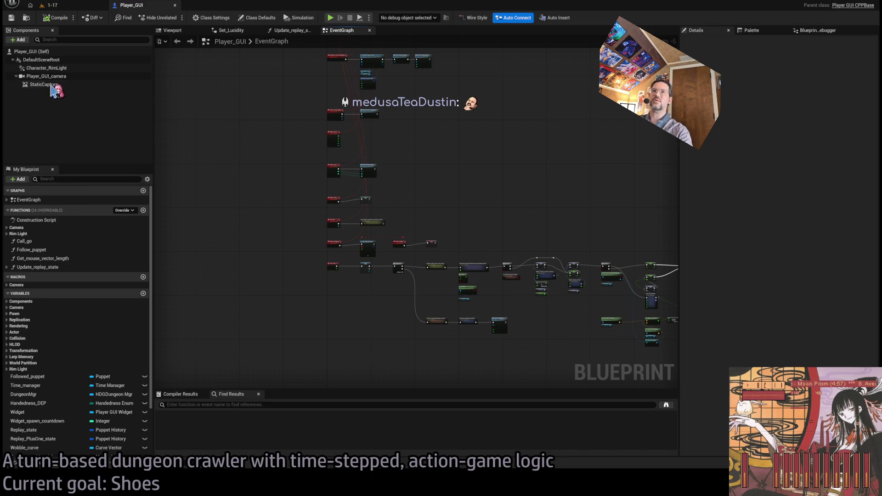
Keep the default name for the new Spline component and return to the EventGraph
key("Return")
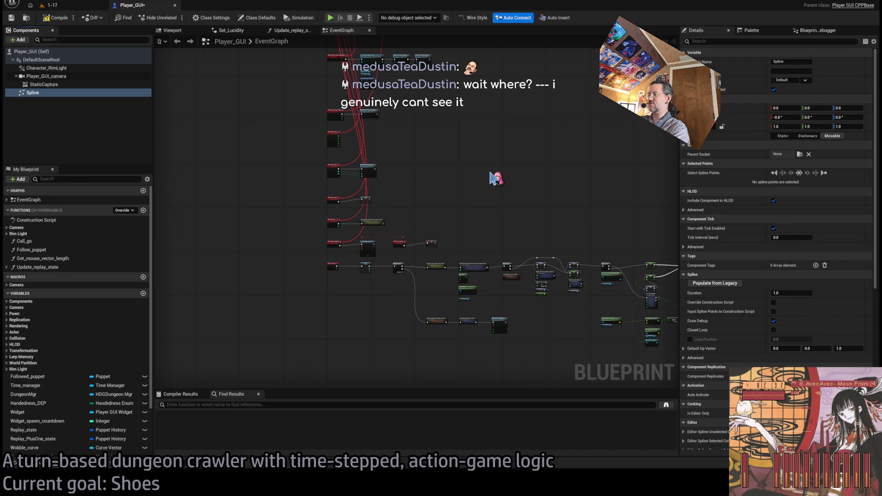
left_click(496, 178)
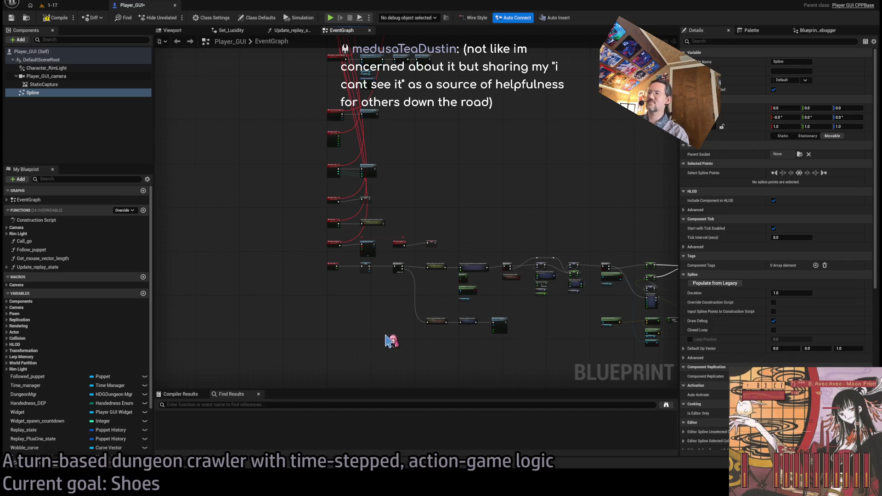
left_click_drag(510, 230, 387, 197)
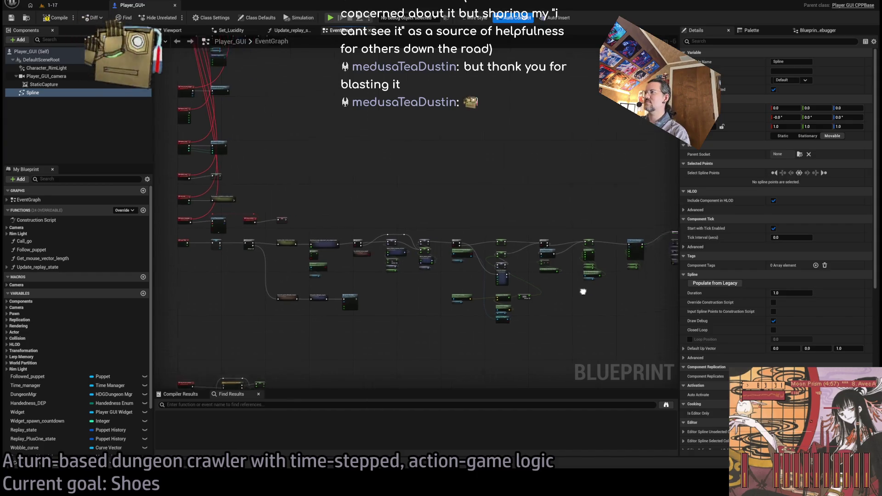
Pan and zoom around the Player_GUI EventGraph, then bring a browser window forward
scroll(565, 285, "up", 3)
scroll(455, 257, "up", 4)
left_click_drag(603, 267, 626, 265)
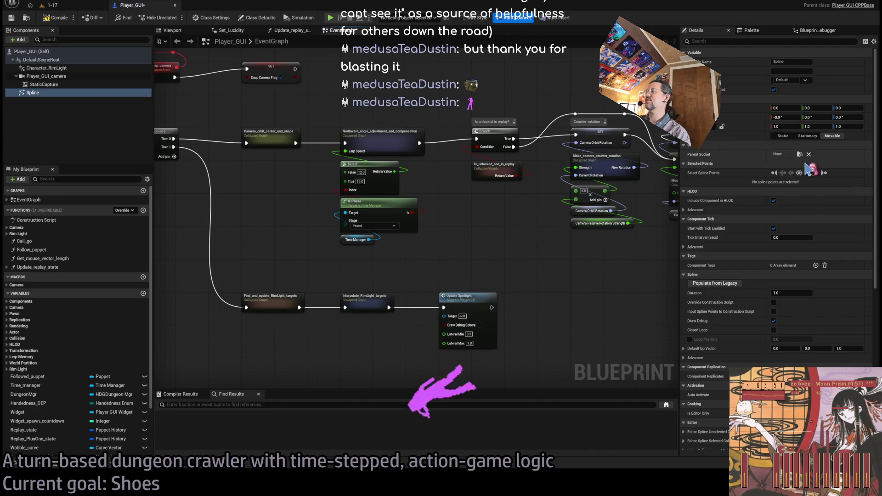
scroll(455, 161, "down", 4)
left_click_drag(487, 118, 473, 86)
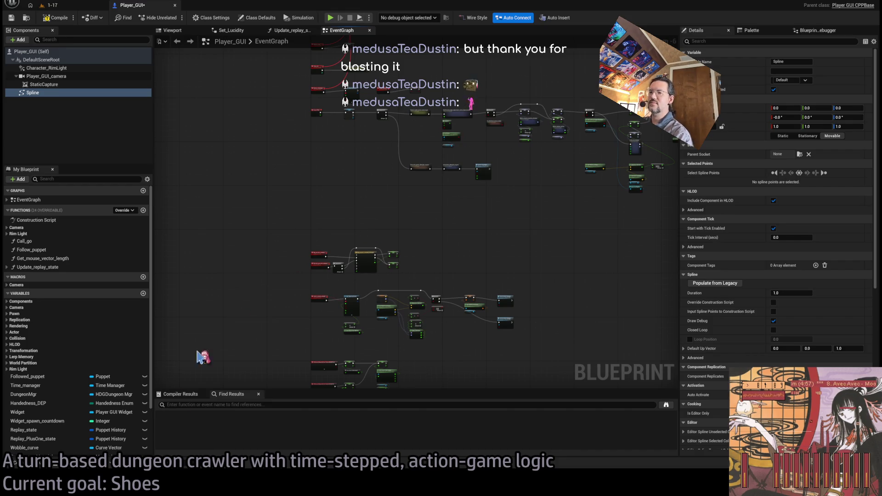
key("alt+Tab")
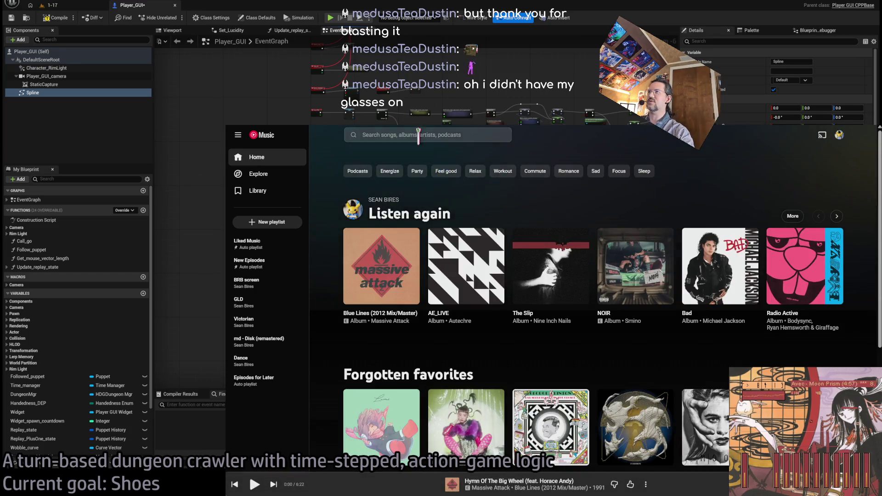
Search YouTube Music for 'avec avec moon prism' and open the Avec Avec artist page
left_click(416, 134)
type("avec ave")
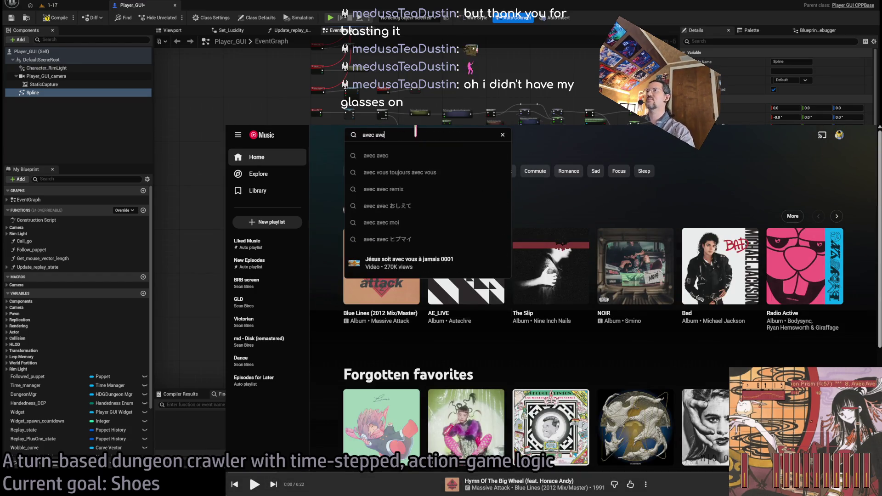
type("c moon prism")
key("Return")
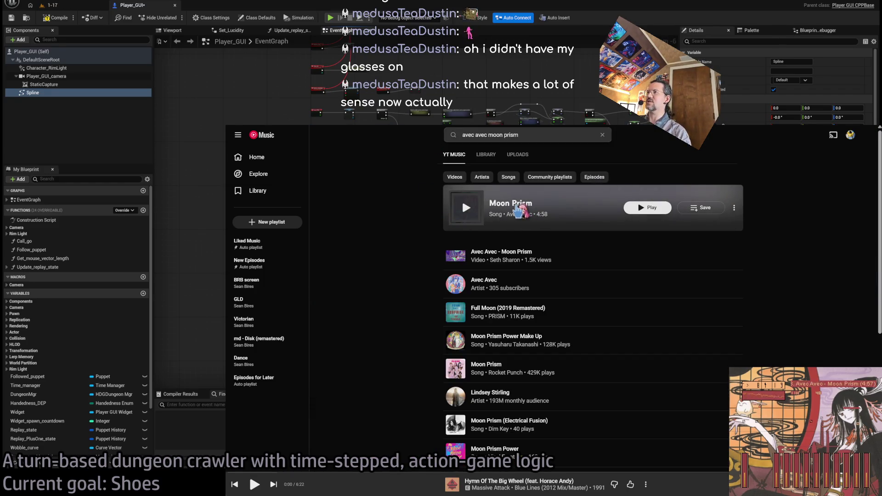
left_click(478, 283)
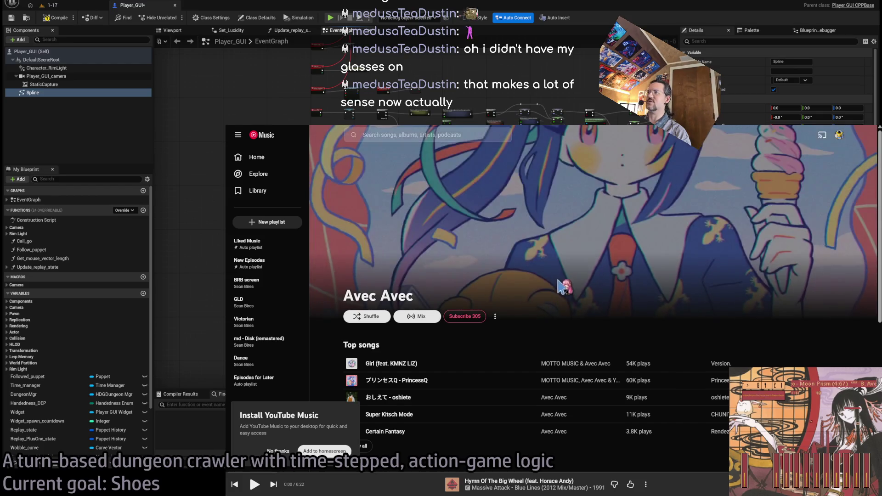
scroll(455, 319, "down", 5)
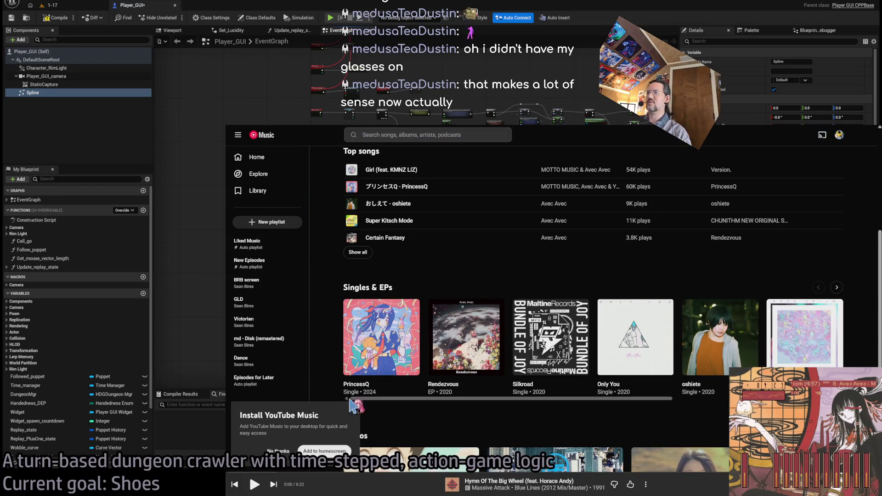
left_click(285, 455)
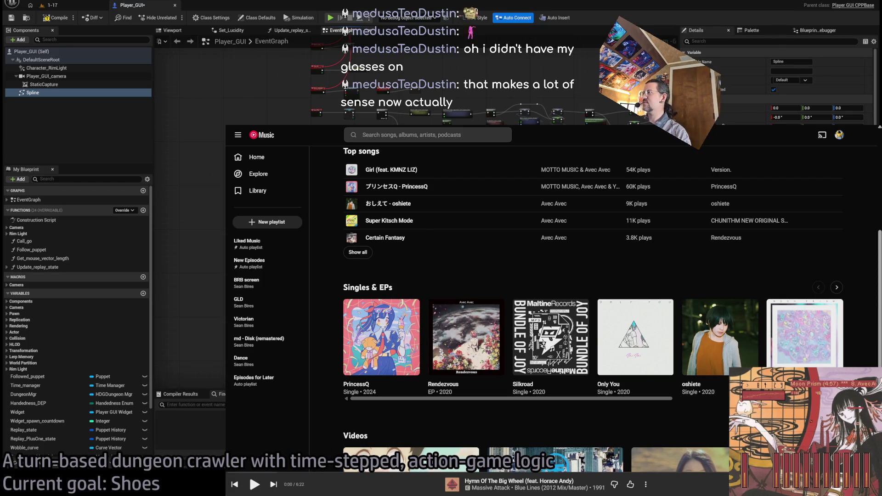
Look over the Moon Prism and PrincessQ singles, then play PrincessQ in the full now-playing view
left_click(804, 333)
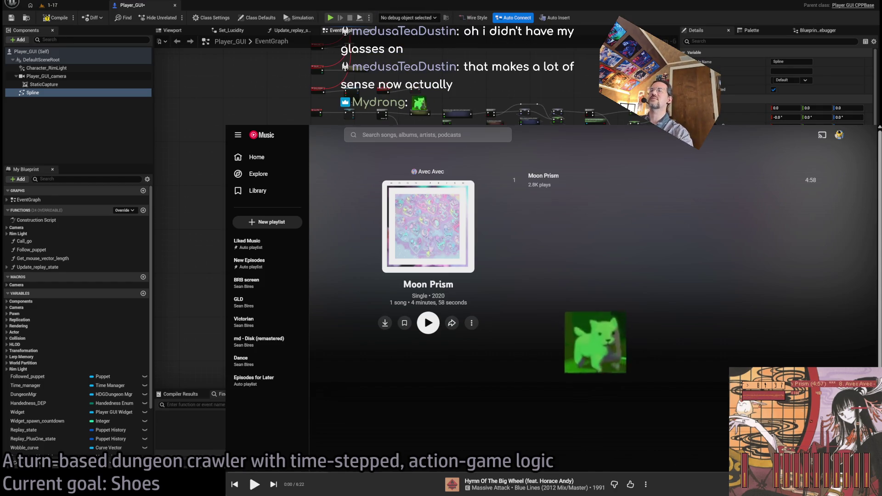
key("alt+Left")
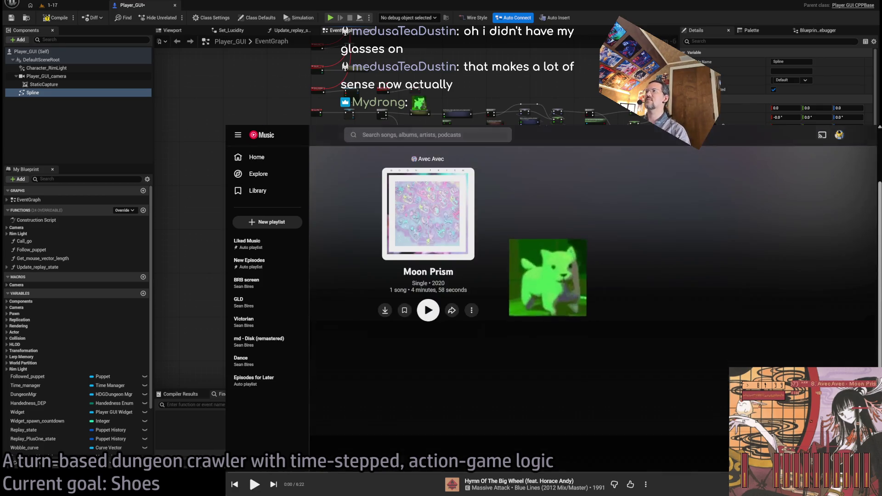
scroll(509, 314, "down", 4)
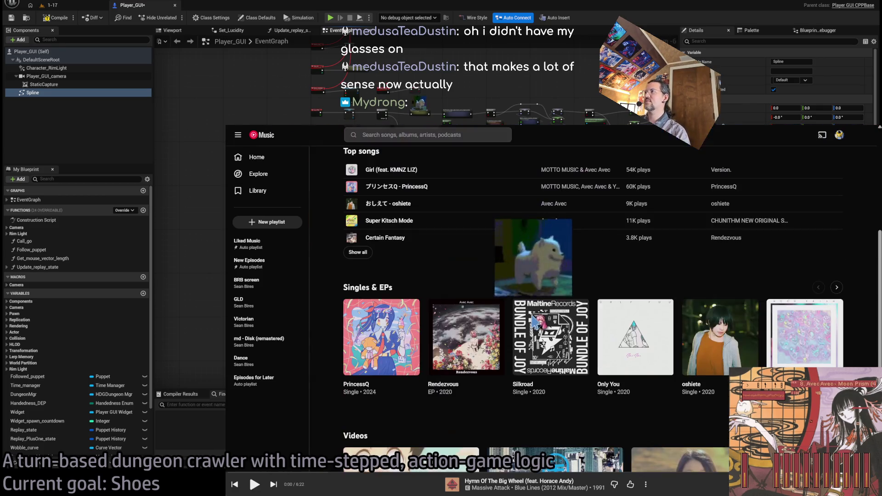
left_click(360, 387)
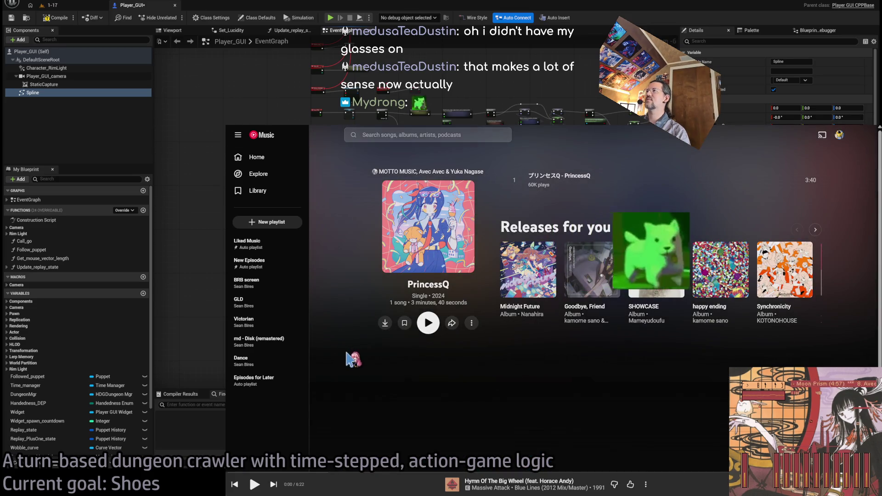
key("alt+Left")
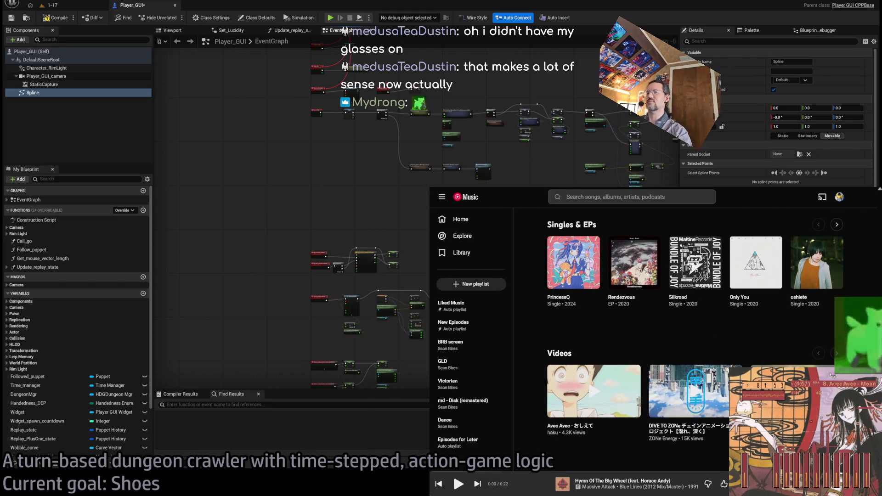
left_click(589, 278)
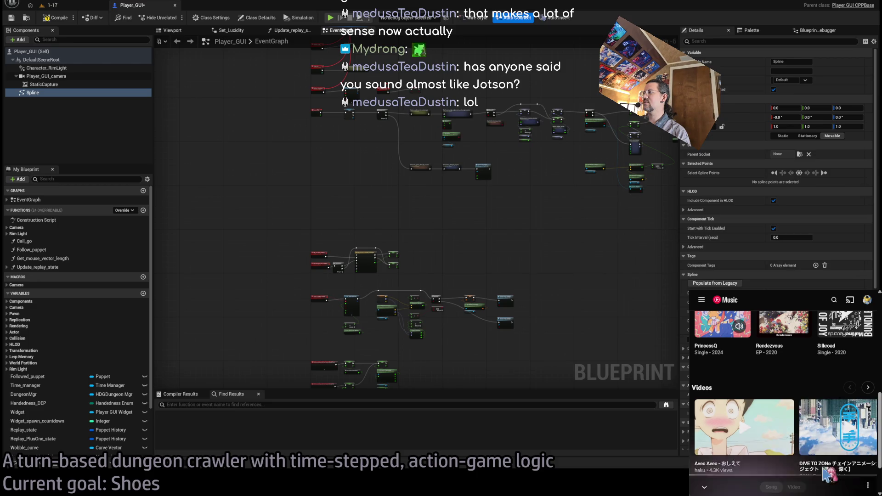
left_click(831, 483)
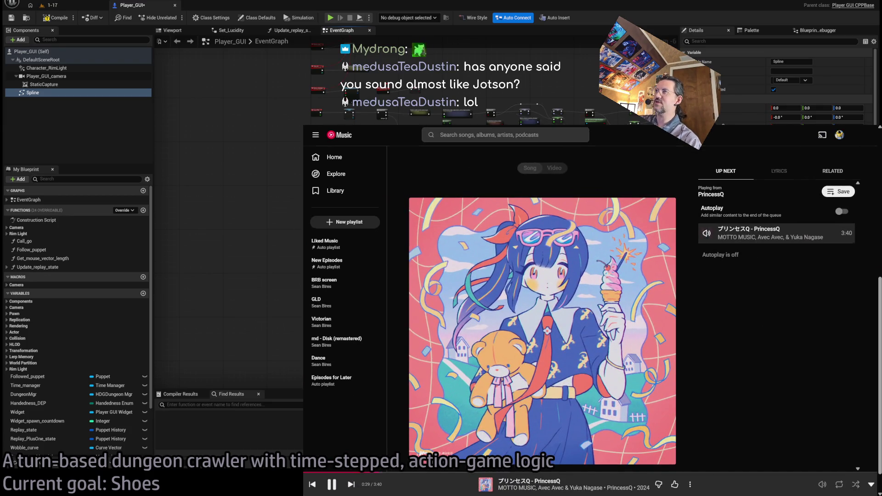
Search Google for 'jotson' and open the jotson Twitch channel result
key("alt+Tab")
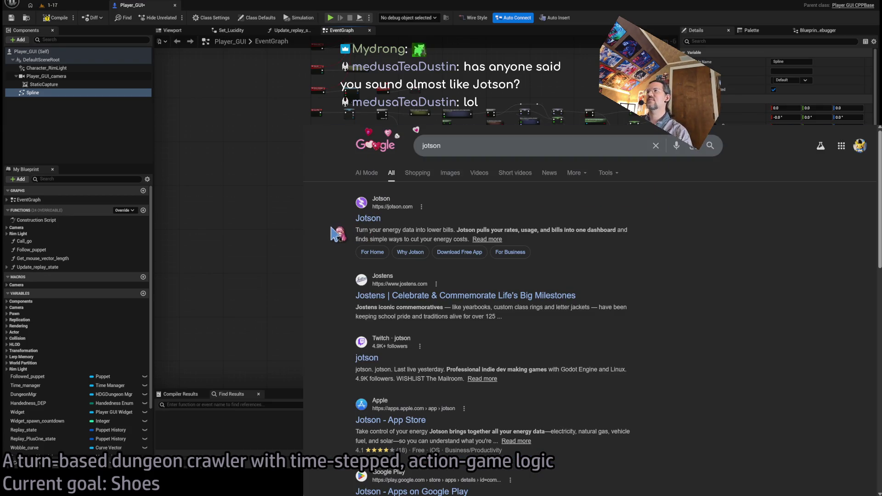
left_click(361, 359)
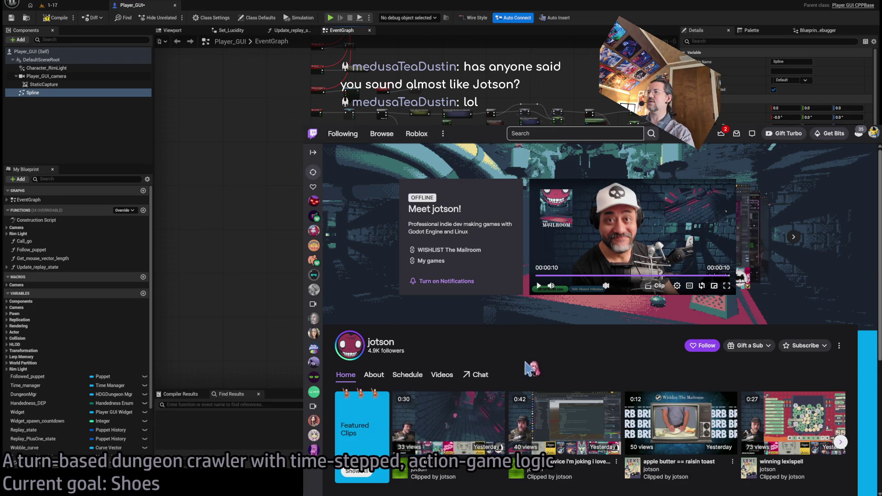
Filter jotson's Twitch videos to Past Broadcasts and open the most recent one
scroll(481, 412, "down", 3)
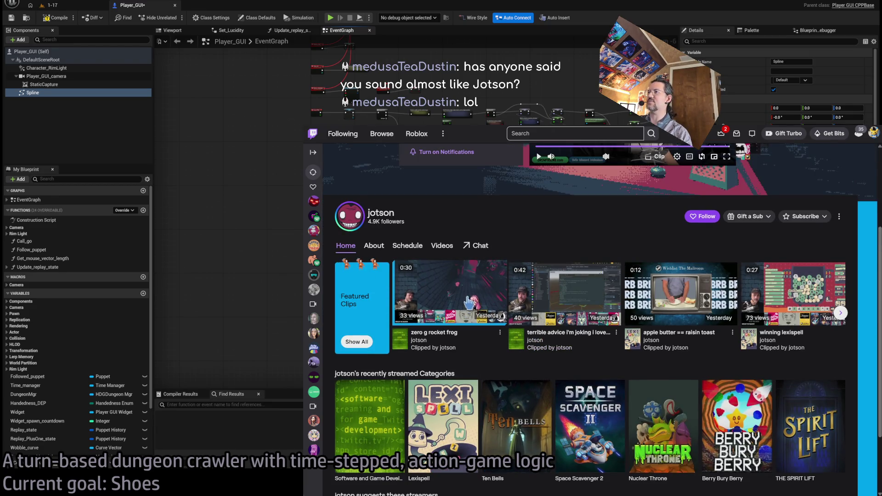
left_click(442, 246)
left_click(376, 265)
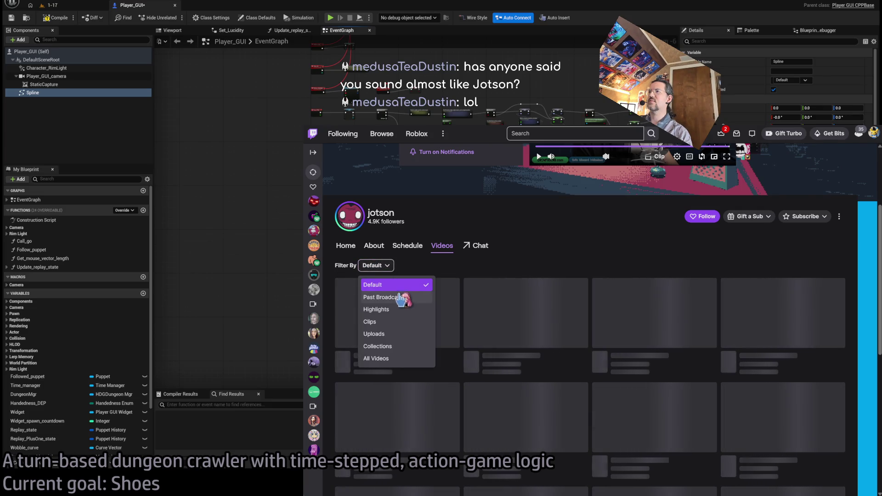
left_click(414, 298)
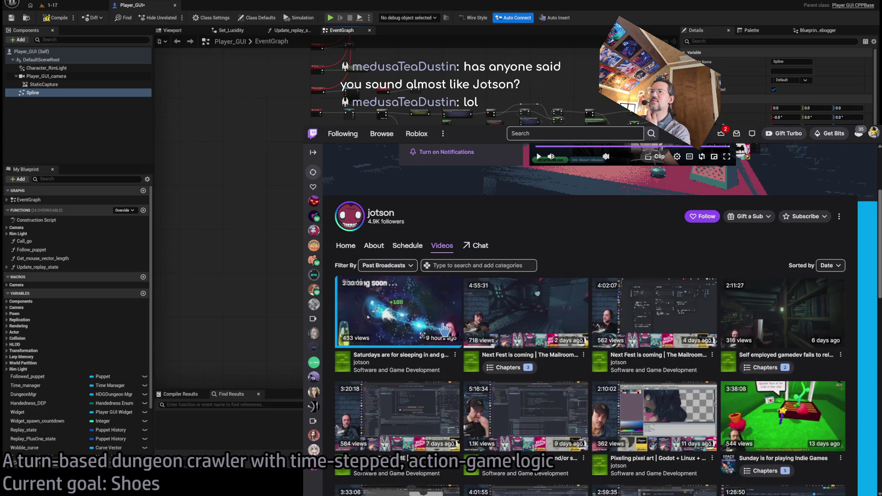
left_click(420, 321)
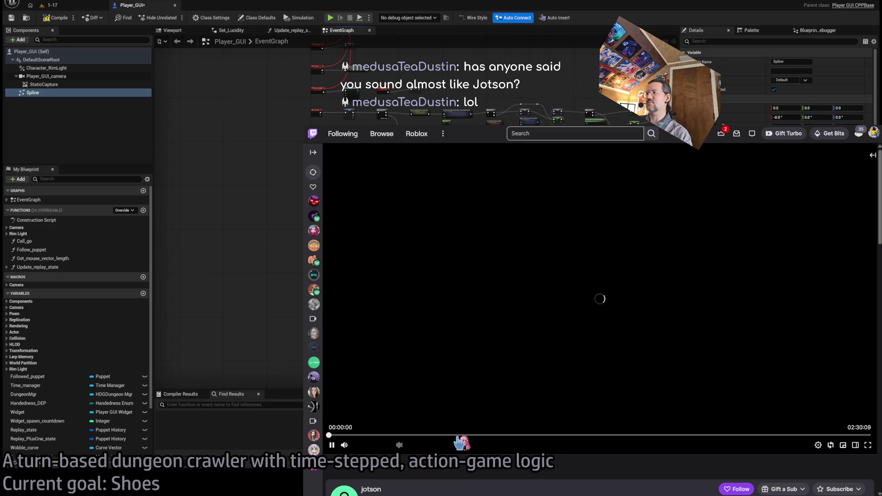
Skip ahead in the broadcast, then pause and resume playback
left_click(458, 436)
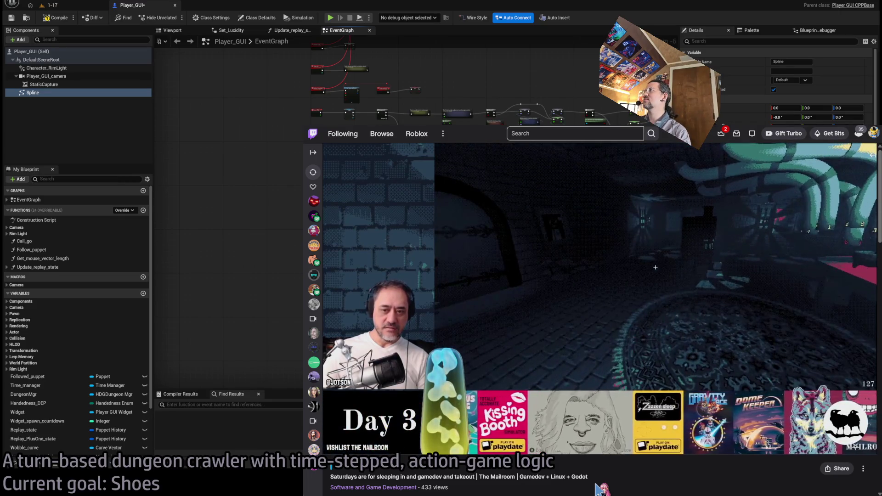
mouse_move(563, 430)
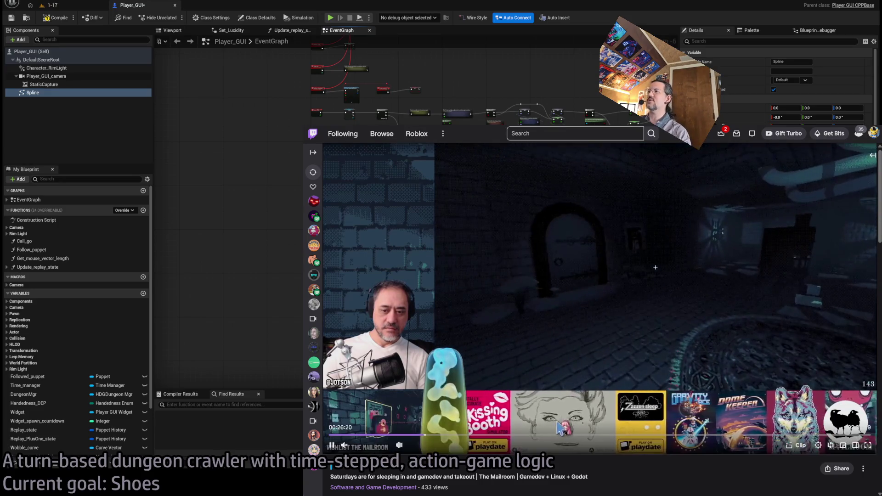
left_click(506, 370)
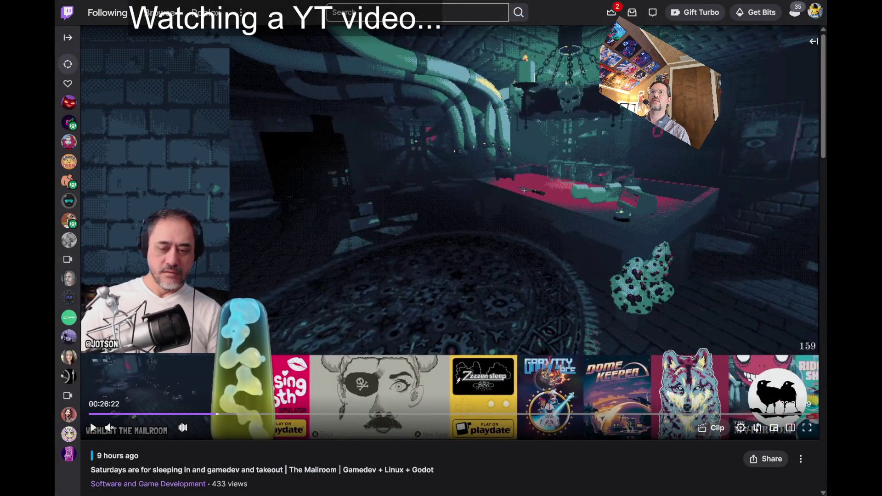
key("space")
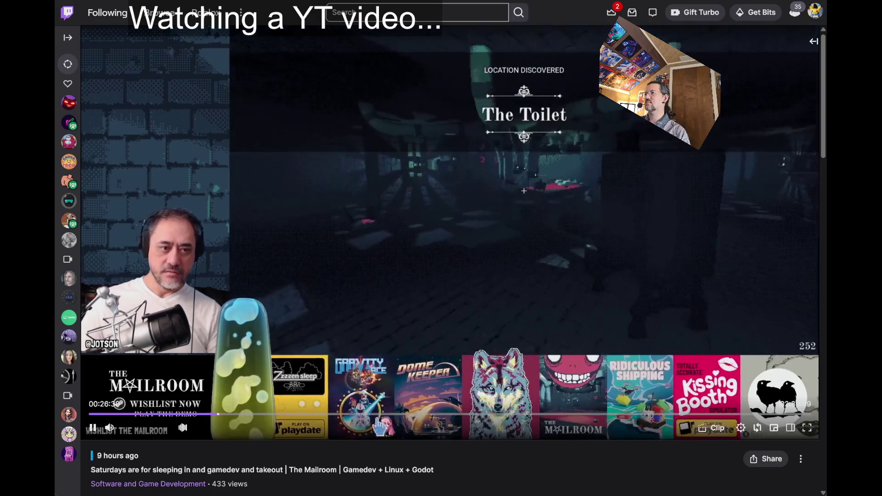
Pause the broadcast and read over its title and channel details
left_click(93, 430)
scroll(460, 298, "down", 4)
scroll(460, 298, "down", 2)
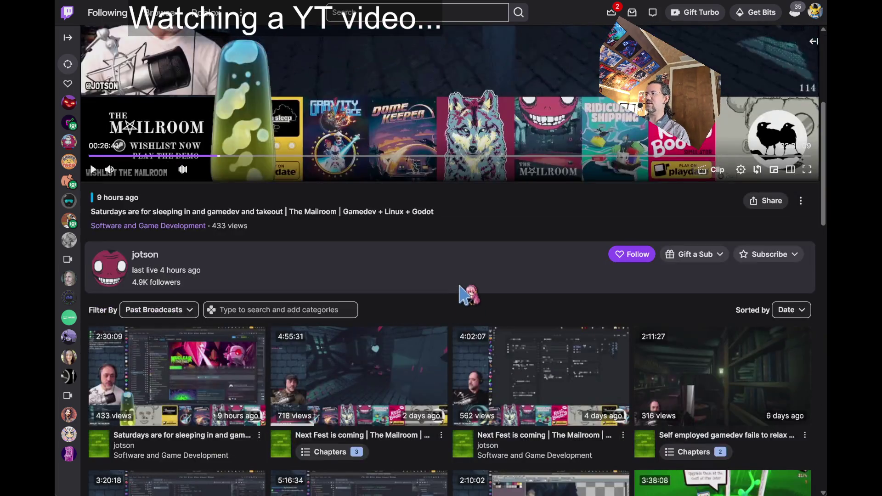
left_click_drag(470, 229, 96, 197)
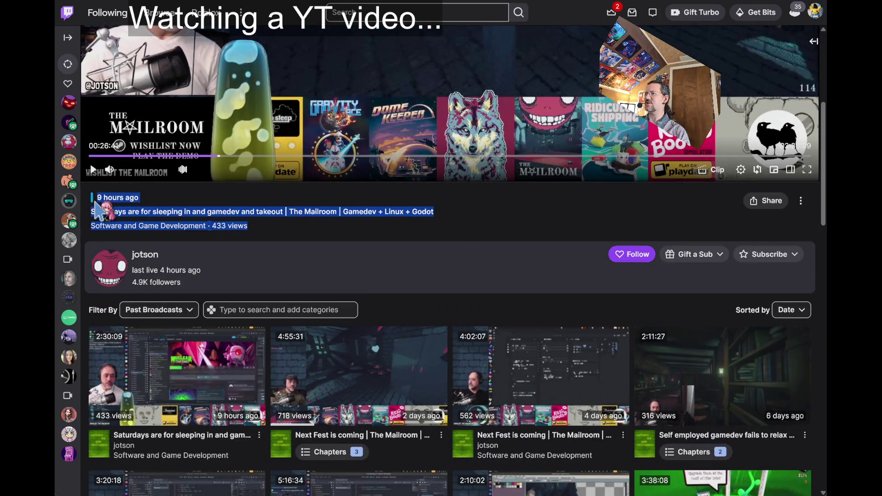
left_click(305, 203)
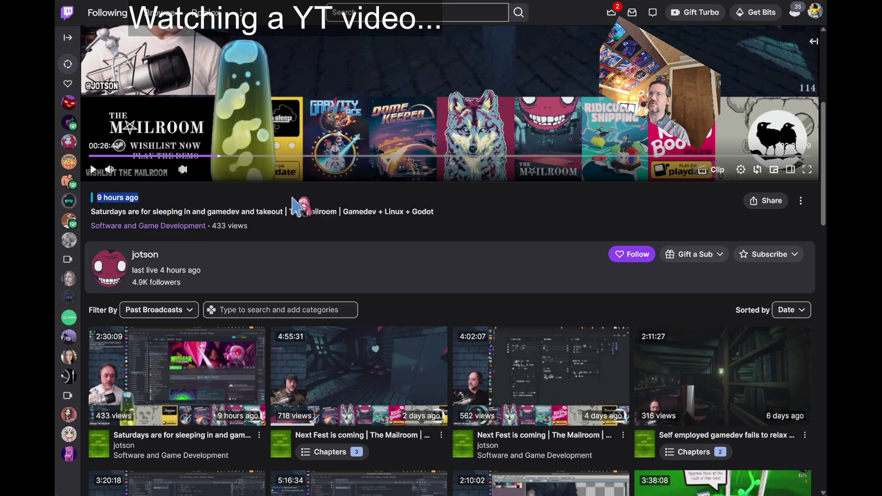
triple_click(304, 208)
left_click(363, 240)
scroll(363, 237, "down", 8)
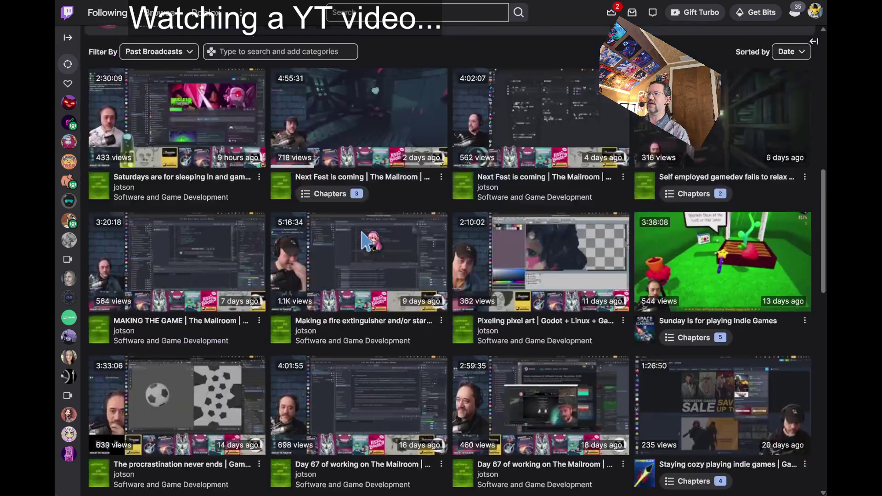
scroll(368, 253, "up", 10)
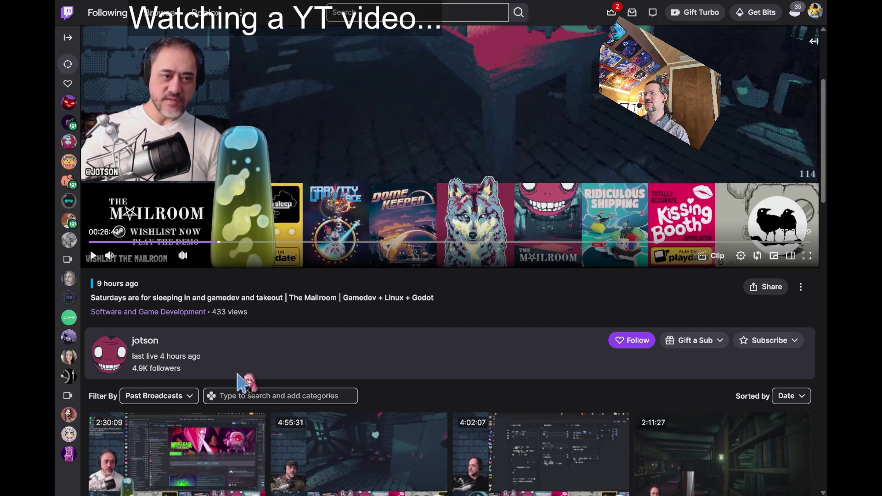
left_click_drag(244, 385, 134, 294)
left_click(111, 285)
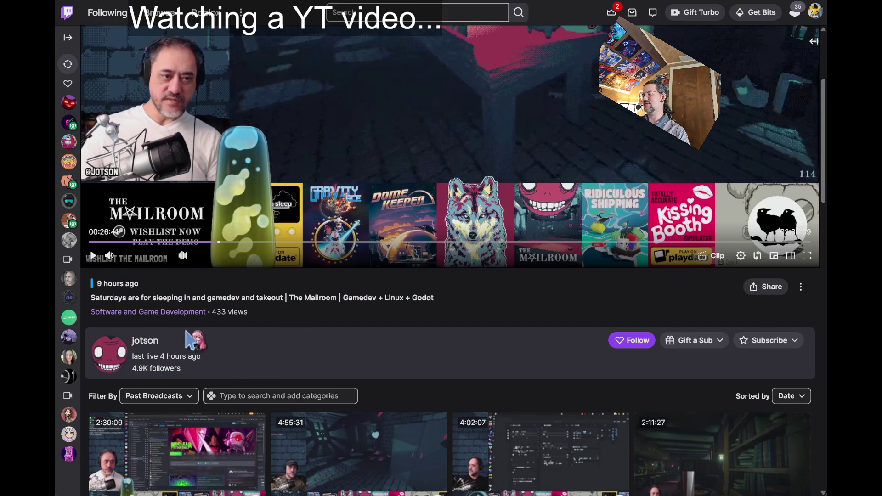
Open jotson's channel About section, pausing the trailer, and follow his Bluesky link
left_click(144, 343)
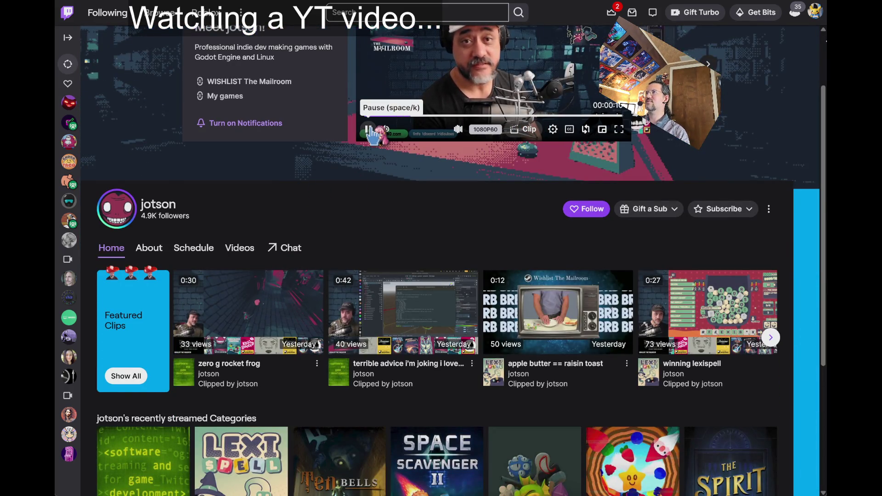
left_click(368, 129)
left_click(149, 248)
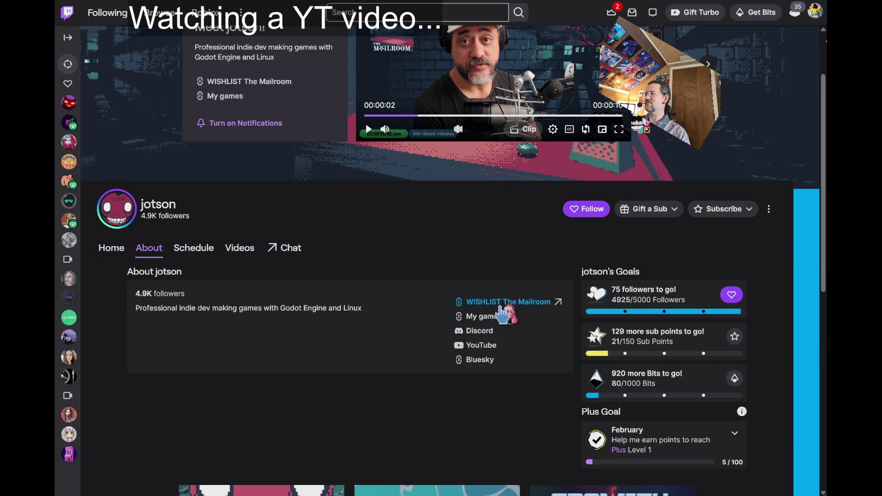
left_click(478, 360)
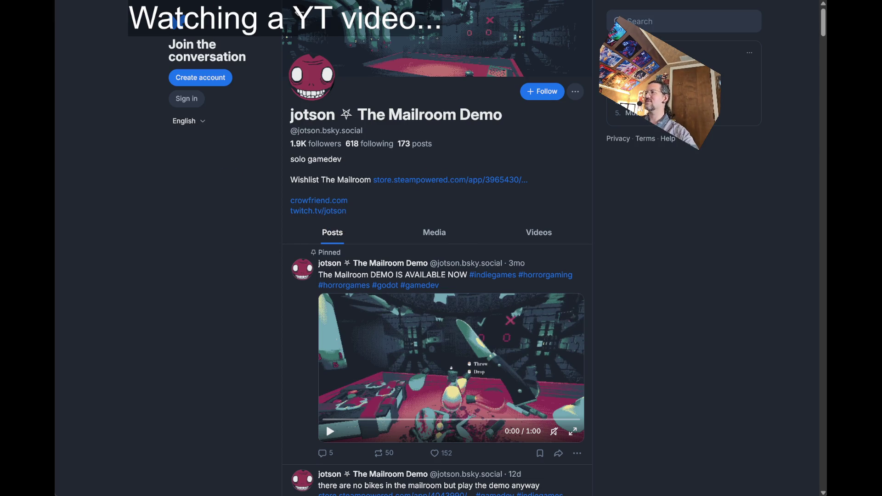
Leave the Bluesky profile and cycle past the Twitch tab to YouTube Music
scroll(262, 196, "down", 20)
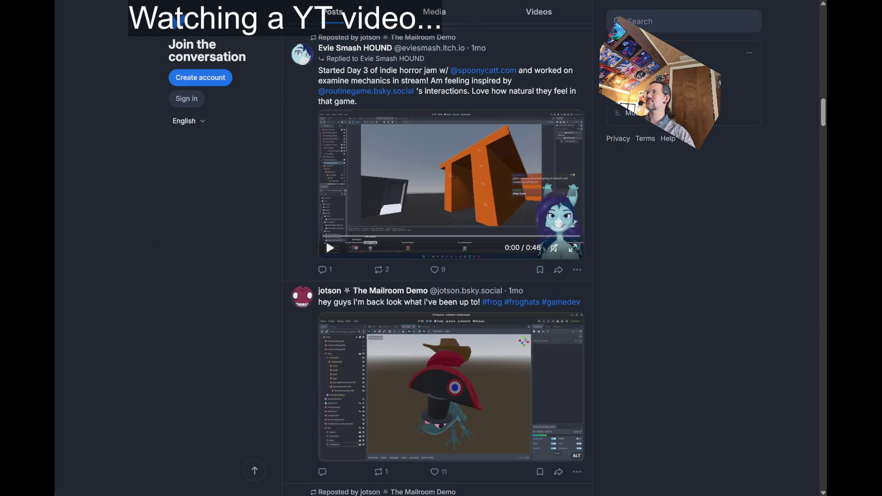
key("ctrl+Tab")
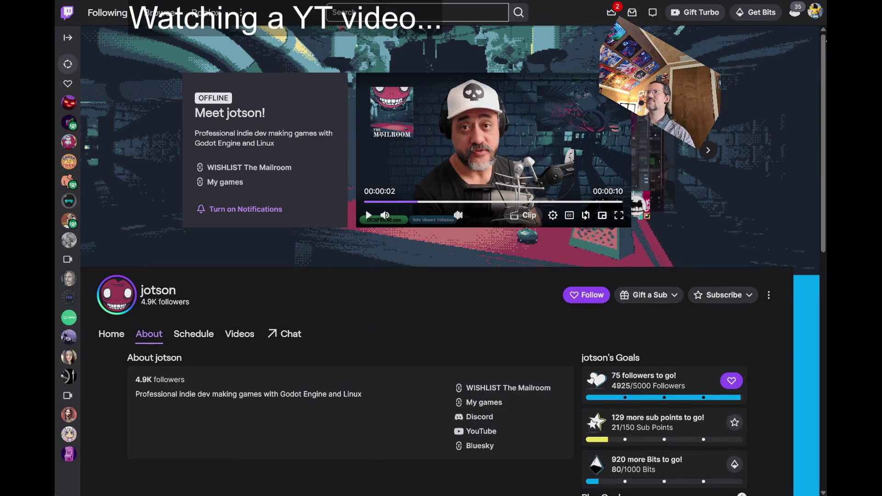
key("ctrl+Tab")
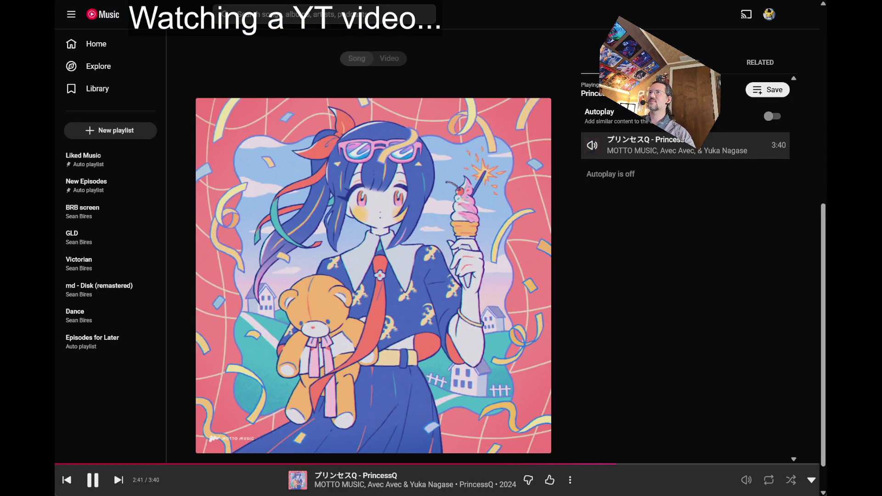
Collapse PrincessQ's now-playing view to the Avec Avec page, then expand it again
key("Escape")
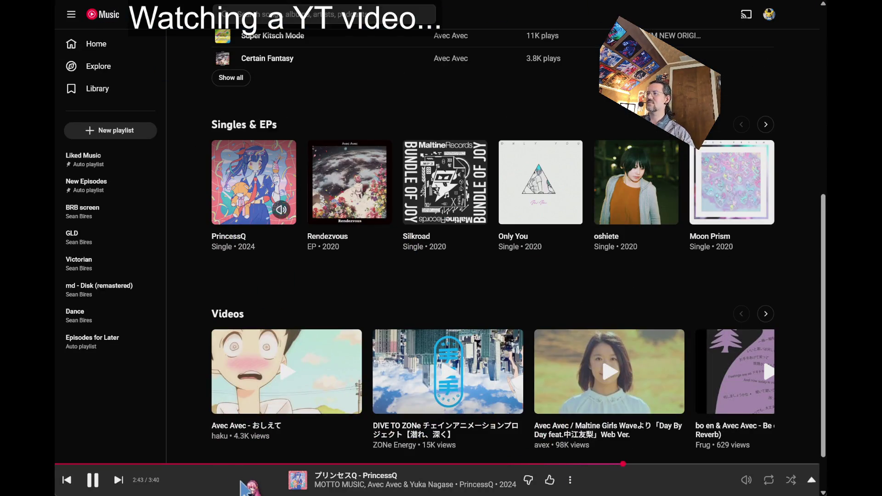
left_click(240, 481)
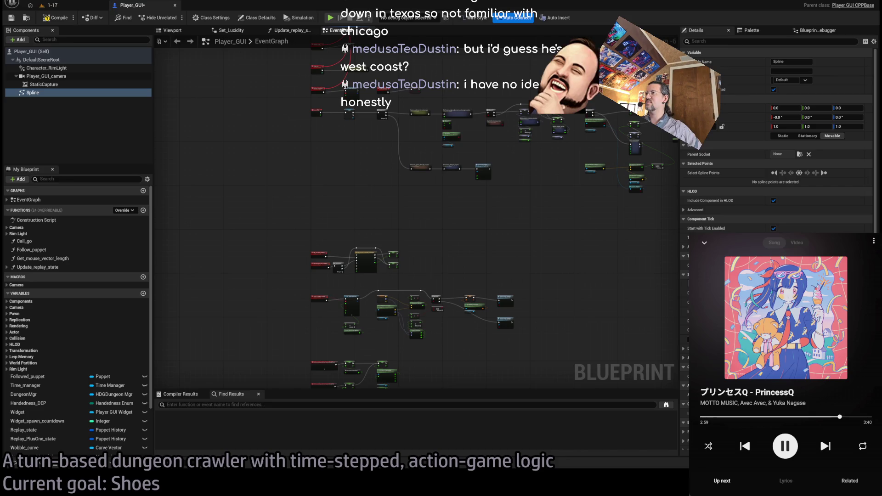
left_click_drag(384, 247, 447, 205)
scroll(448, 206, "up", 5)
left_click_drag(215, 161, 594, 292)
left_click(237, 201)
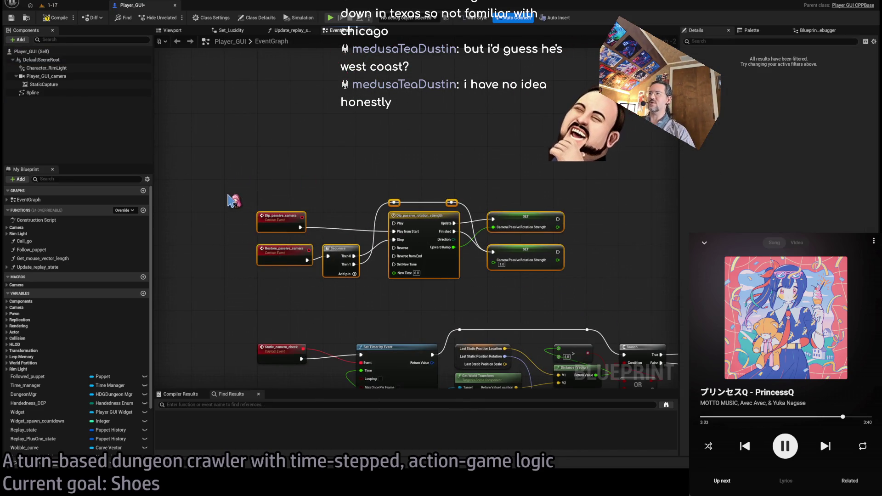
mouse_move(224, 170)
left_mouse_down()
mouse_move(643, 330)
mouse_move(627, 301)
mouse_move(191, 185)
mouse_move(220, 186)
left_mouse_up()
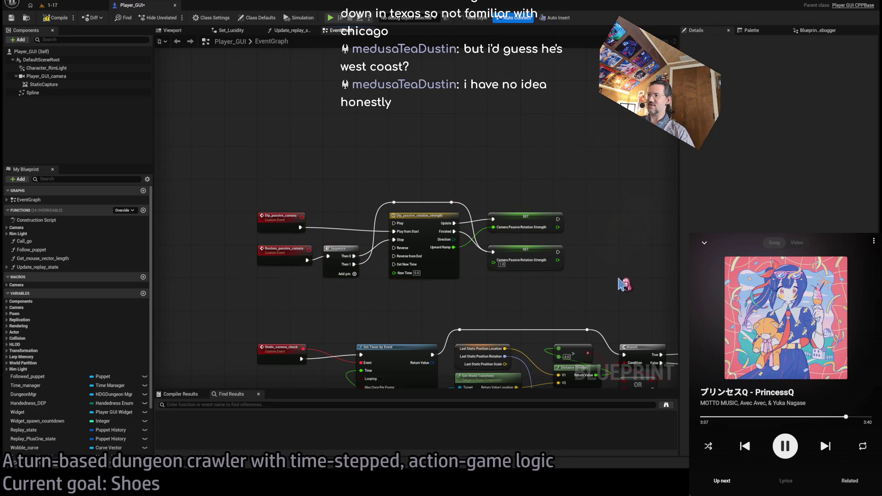
scroll(476, 313, "down", 3)
mouse_move(591, 249)
left_mouse_down()
mouse_move(457, 256)
mouse_move(478, 262)
left_mouse_up()
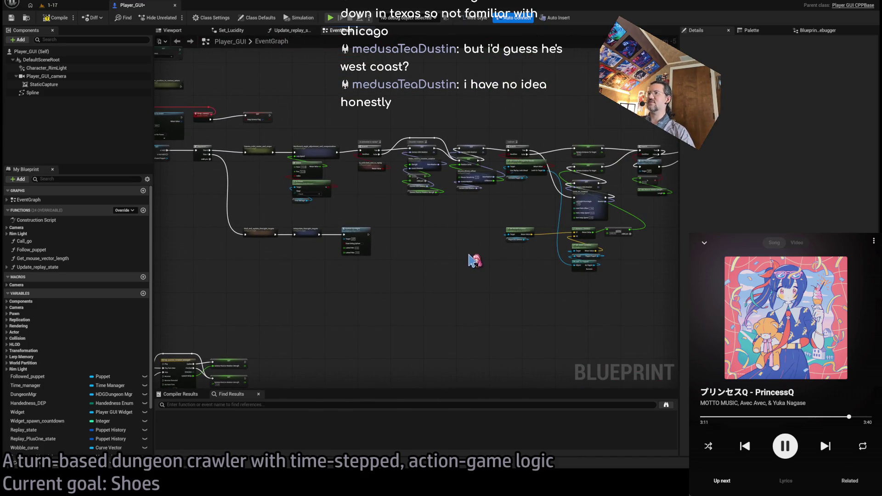
mouse_move(561, 309)
left_mouse_down()
mouse_move(467, 339)
mouse_move(372, 321)
mouse_move(551, 321)
left_mouse_up()
left_click_drag(384, 308, 478, 306)
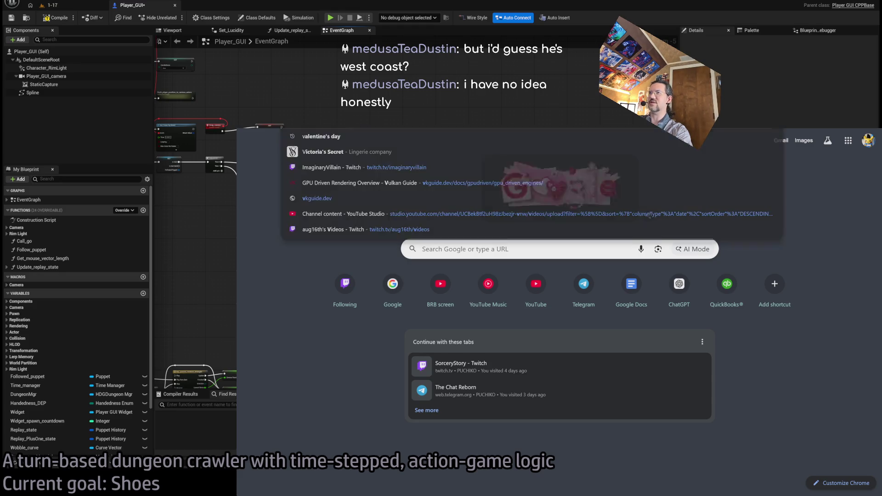
Search for 'video game dunkey', read his Wikipedia article, then return to YouTube Music
type("video game dunkey")
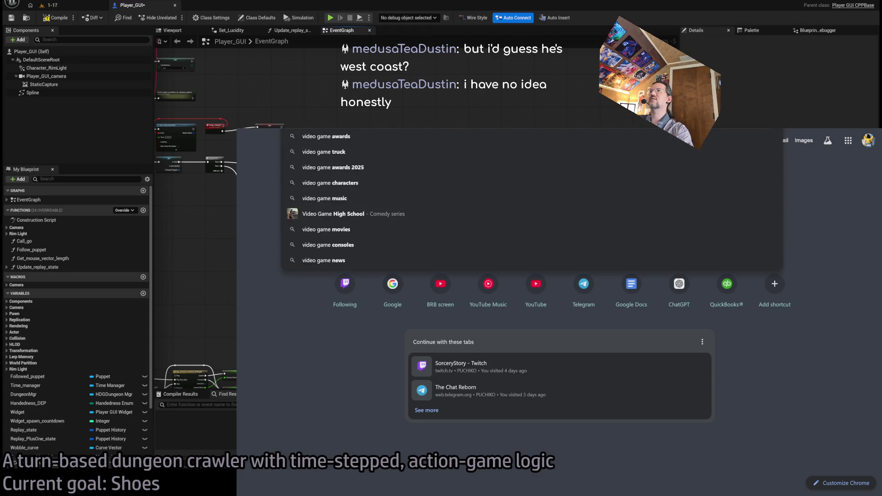
key("Return")
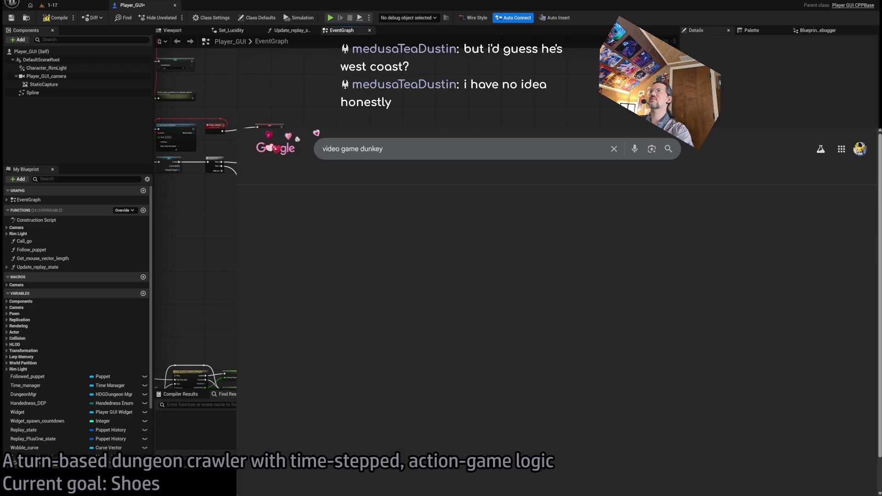
scroll(377, 427, "down", 2)
left_click(375, 421)
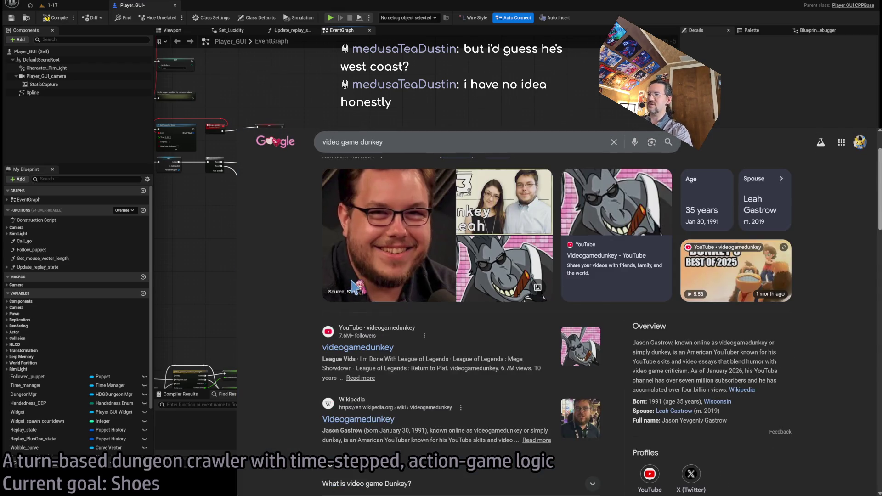
scroll(412, 286, "down", 2)
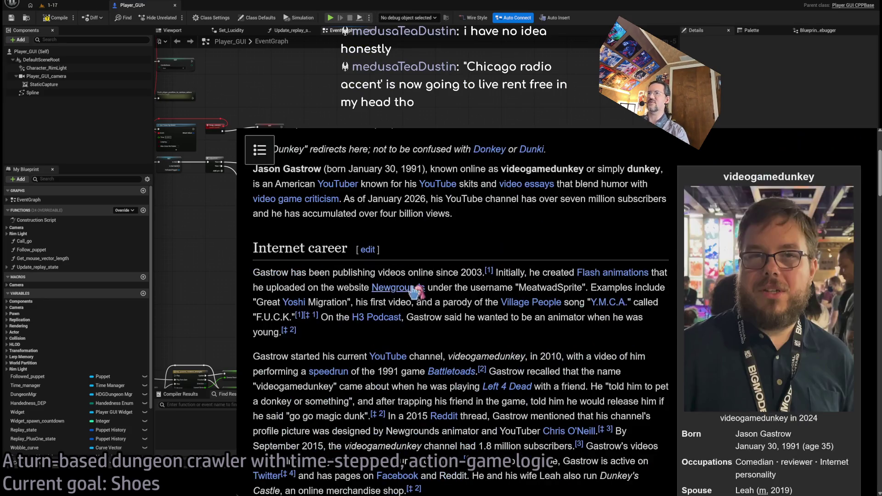
scroll(432, 250, "down", 15)
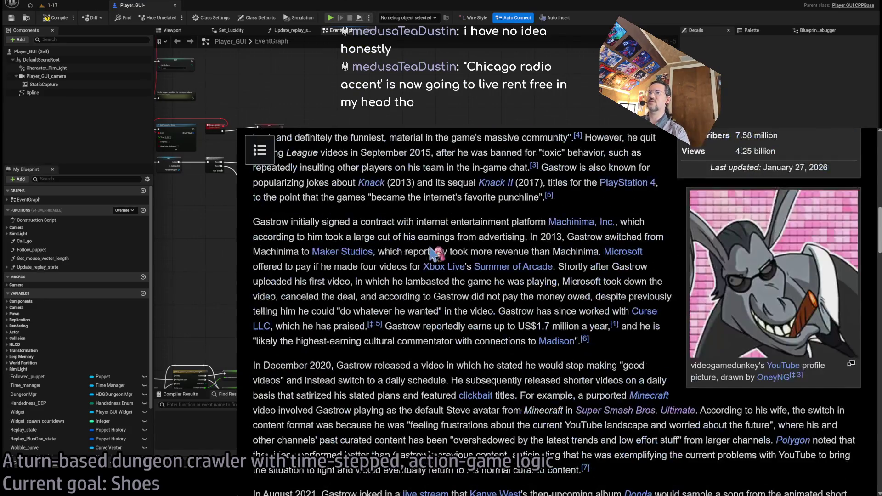
scroll(432, 253, "down", 12)
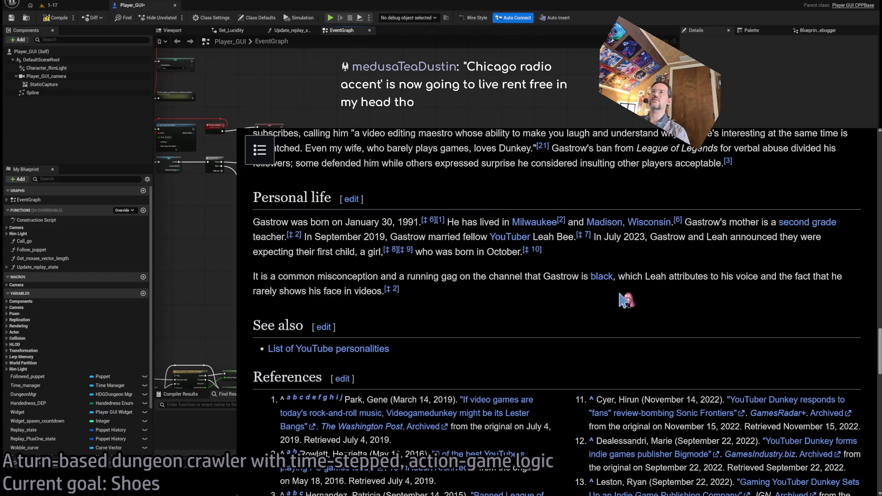
key("ctrl+Tab")
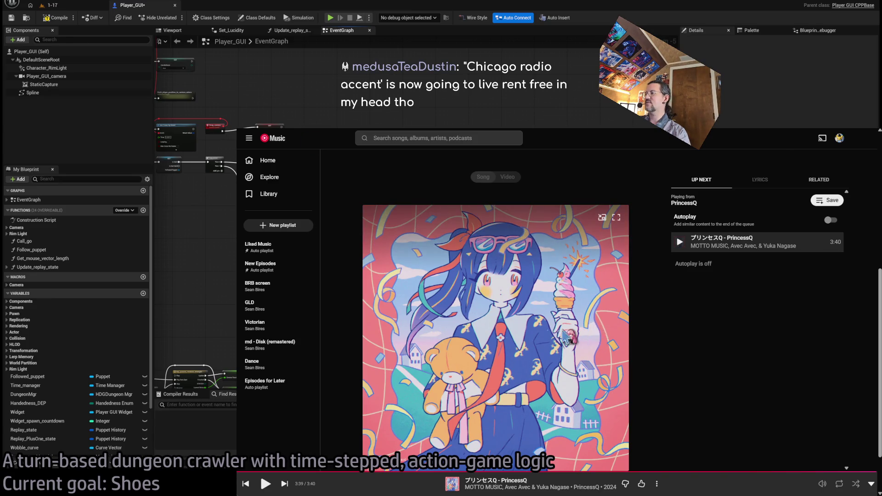
Cycle from the Wikipedia tab back to YouTube Music, then minimise the browser to reveal Unreal
key("ctrl+Tab")
key("ctrl+Tab")
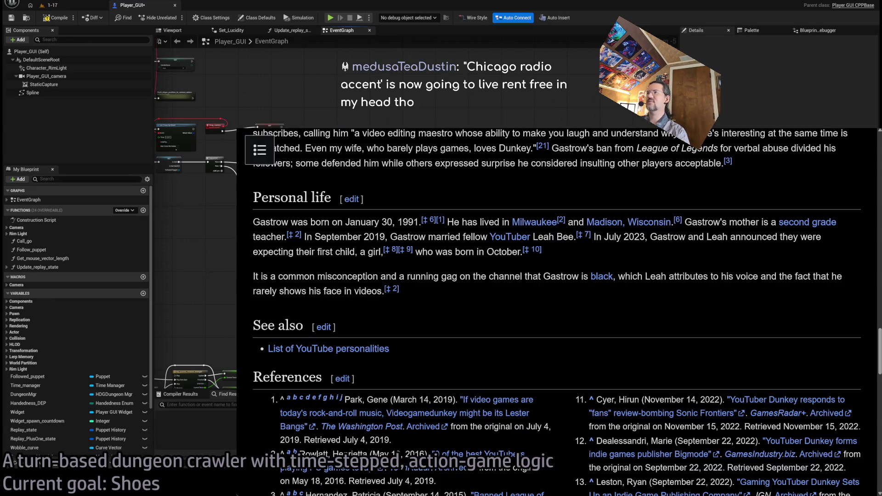
key("ctrl+Tab")
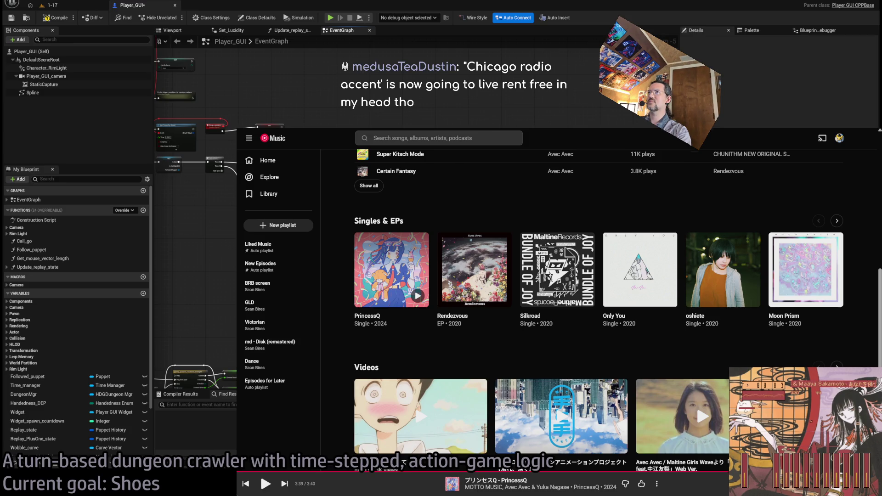
key("super+Down")
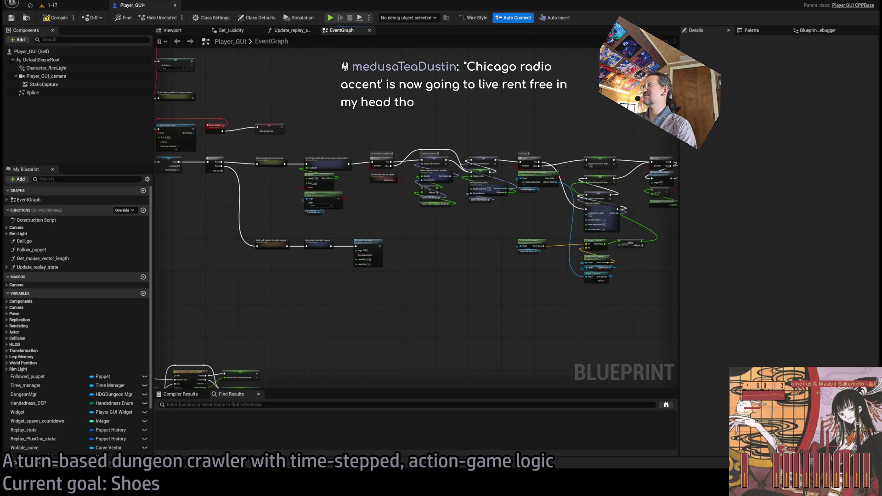
Pan the EventGraph across the Math Expression, post process, RimLight and Sequence nodes
scroll(445, 222, "up", 3)
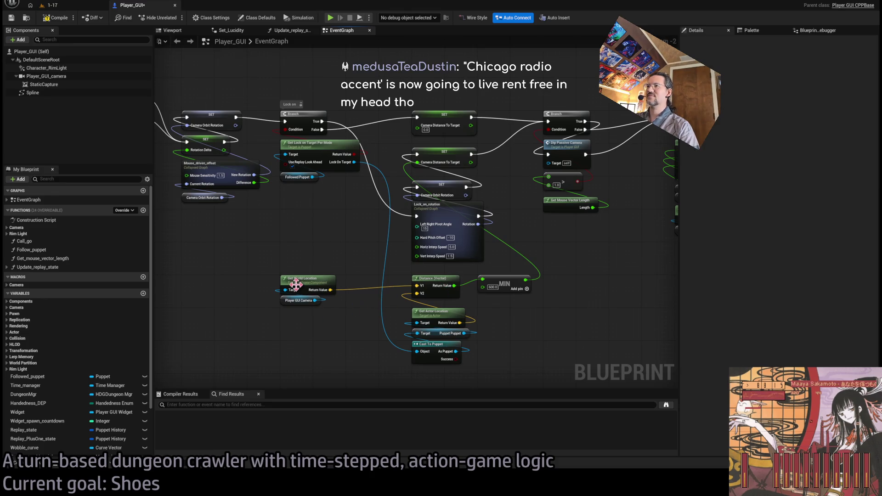
left_click_drag(578, 289, 529, 262)
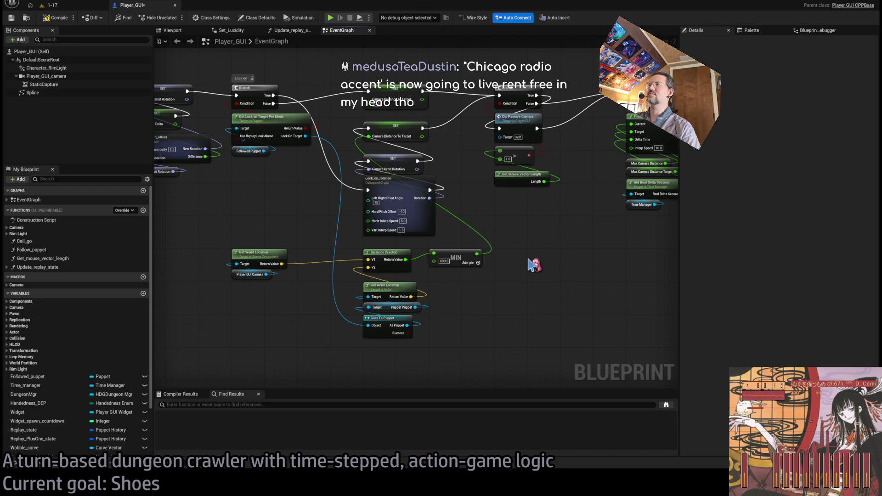
mouse_move(595, 231)
left_mouse_down()
mouse_move(587, 258)
mouse_move(473, 269)
mouse_move(444, 306)
mouse_move(505, 267)
mouse_move(528, 281)
mouse_move(179, 265)
left_mouse_up()
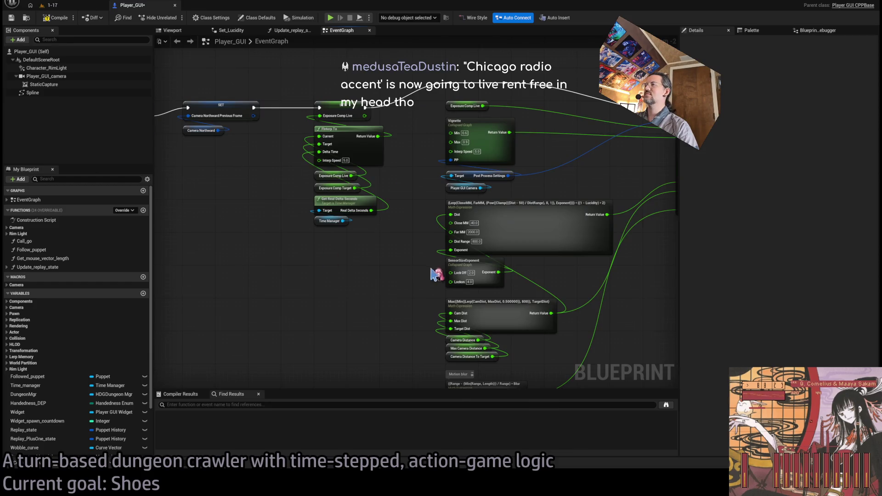
left_click_drag(440, 274, 193, 279)
mouse_move(393, 297)
left_mouse_down()
mouse_move(346, 290)
mouse_move(594, 274)
mouse_move(317, 256)
mouse_move(482, 224)
mouse_move(404, 266)
left_mouse_up()
Select the Spline component in the Components panel to inspect its Details
scroll(317, 282, "down", 4)
scroll(376, 221, "up", 2)
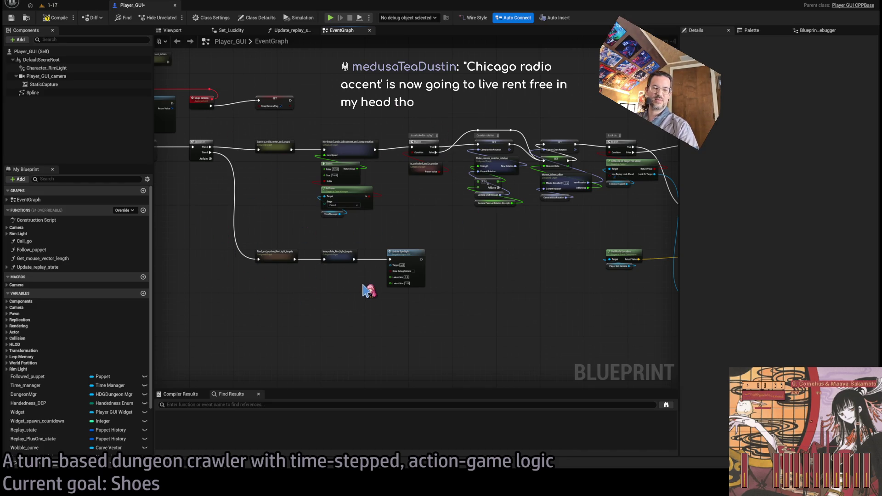
left_click(47, 96)
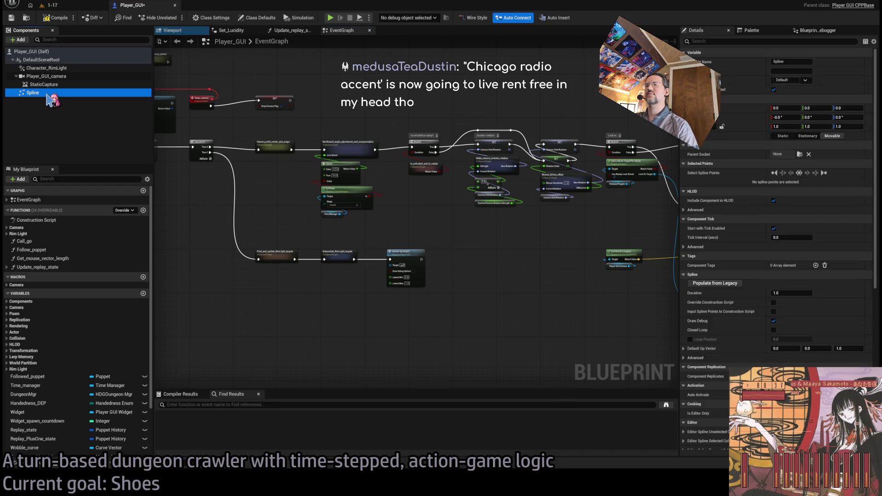
left_click_drag(304, 206, 370, 223)
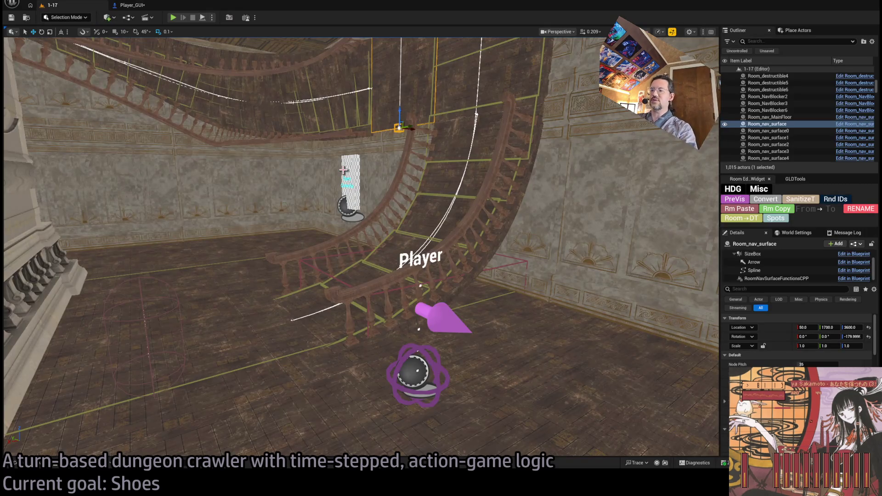
Search Open Asset (Ctrl+P) for 'player_gui' and select the whole search text
key("ctrl+p")
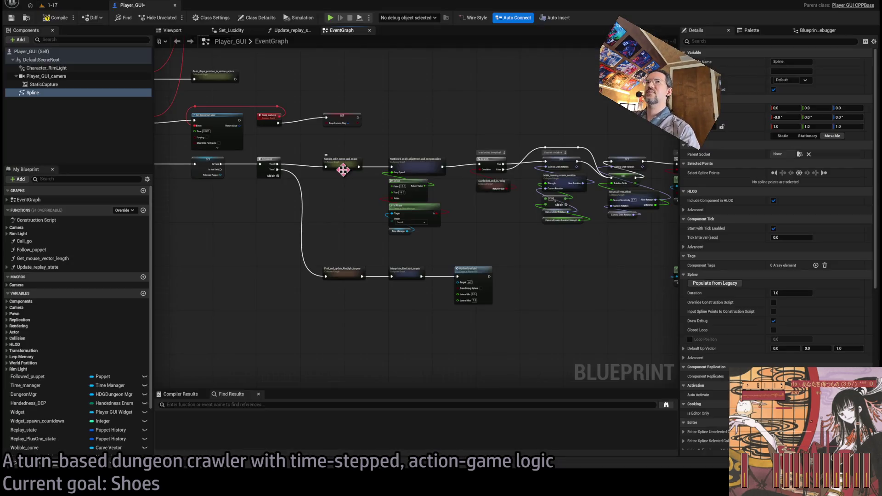
type("player_gui")
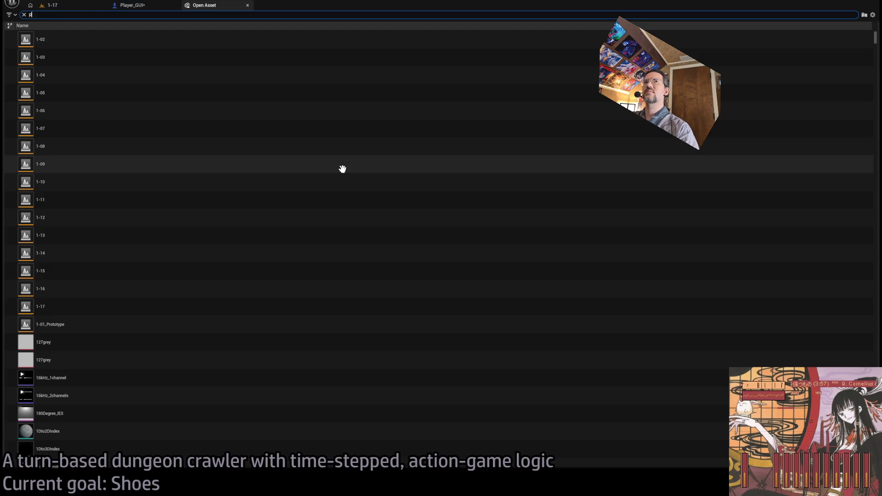
key("ctrl+a")
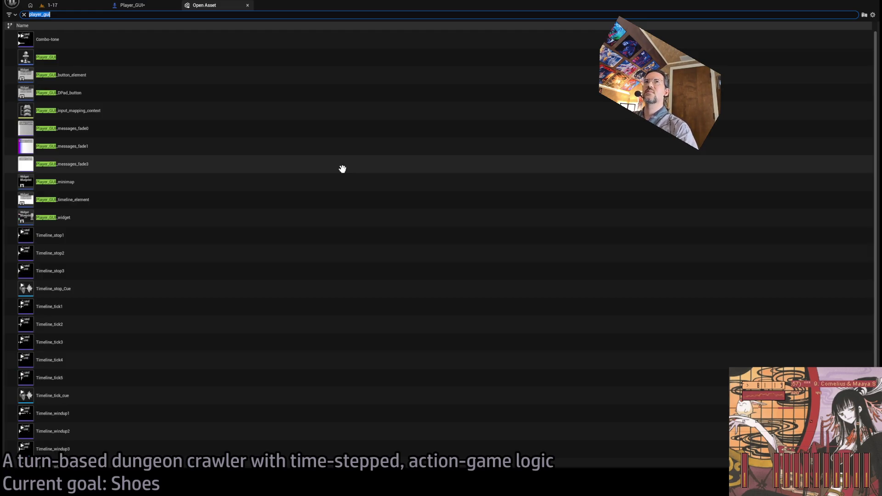